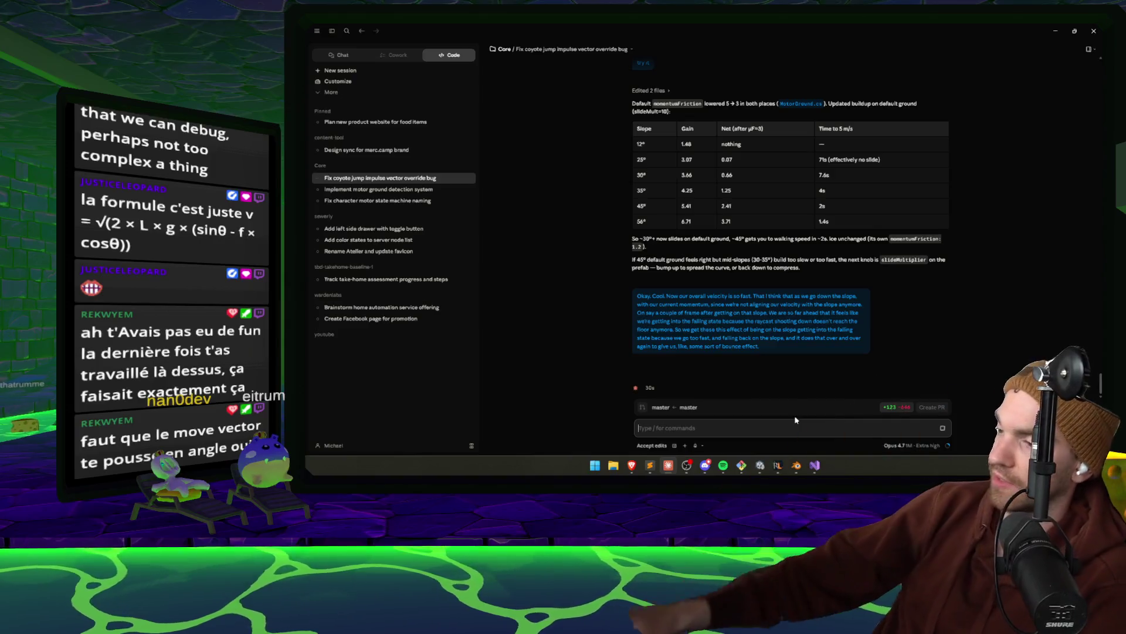
# Bring Unity forward and start a playtest of the ice level's tunnel slide
pyautogui.click(761, 465)
pyautogui.click(693, 49)
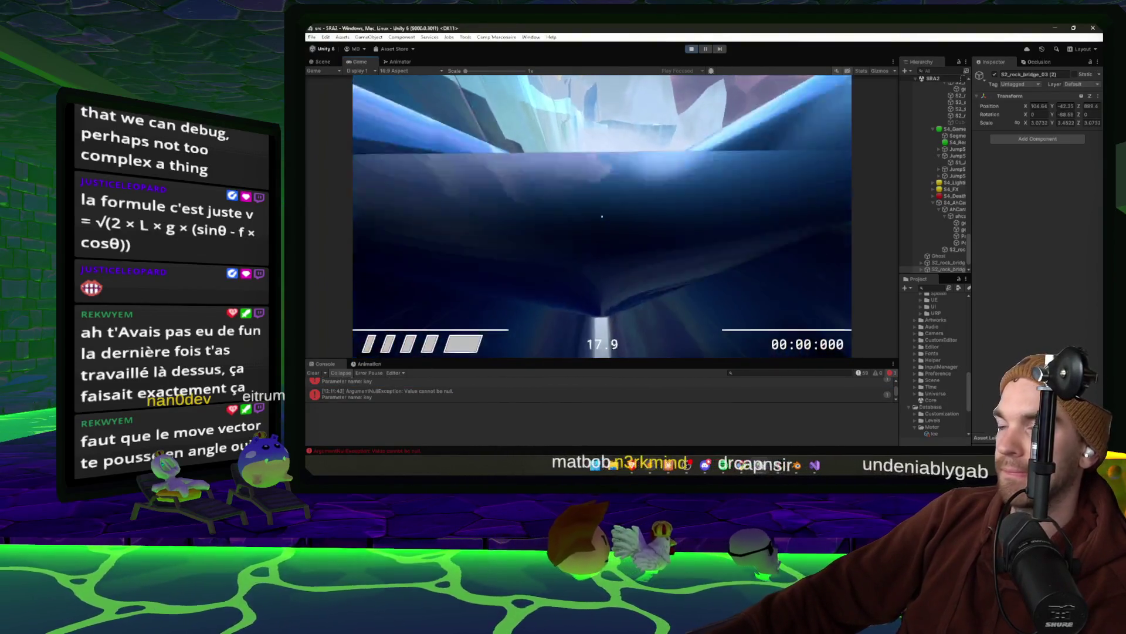
# Pause the playtest, return to the Unity Scene view, and select the rock wall geo_rock_hugewall_01
pyautogui.press('Escape')
pyautogui.press('Escape')
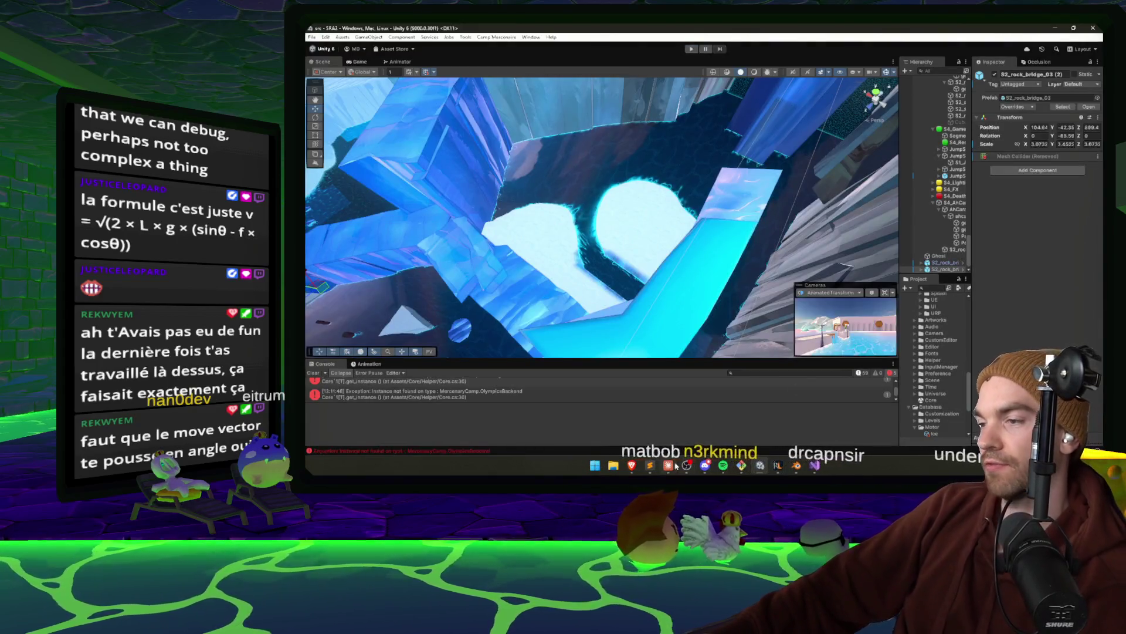
pyautogui.click(668, 466)
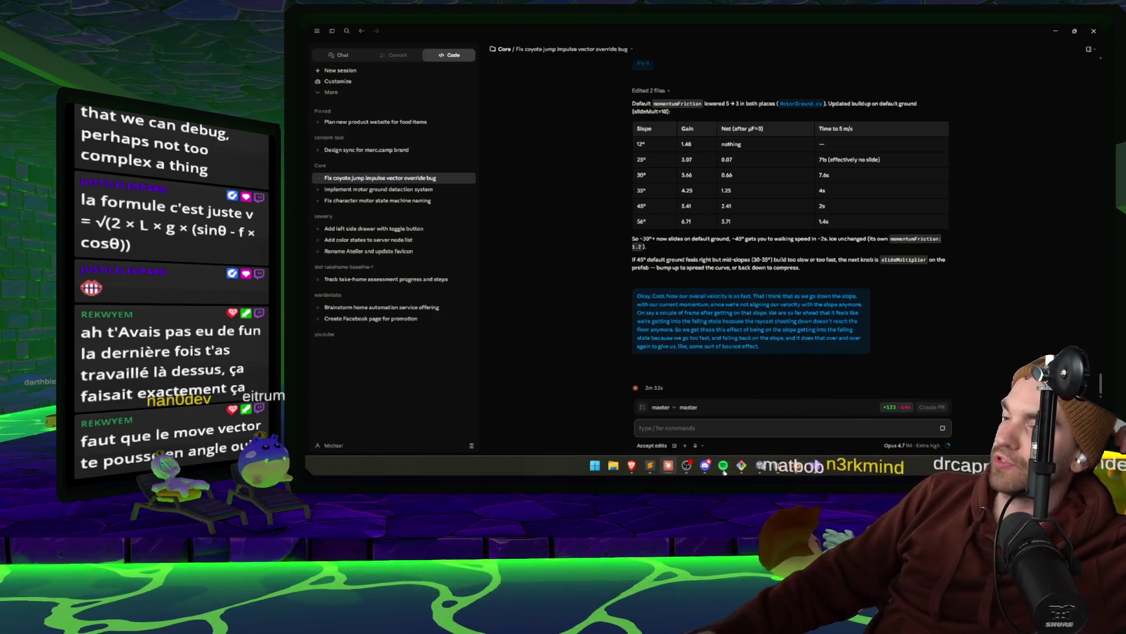
pyautogui.click(760, 466)
pyautogui.moveTo(667, 175)
pyautogui.mouseDown()
pyautogui.moveTo(716, 198)
pyautogui.moveTo(743, 247)
pyautogui.moveTo(622, 243)
pyautogui.moveTo(572, 176)
pyautogui.moveTo(833, 215)
pyautogui.moveTo(811, 173)
pyautogui.moveTo(621, 186)
pyautogui.moveTo(632, 250)
pyautogui.moveTo(543, 261)
pyautogui.mouseUp()
pyautogui.click(632, 250)
# Delete geo_rock_hugewall_01, then select Terrain2 and orbit around it
pyautogui.press('Delete')
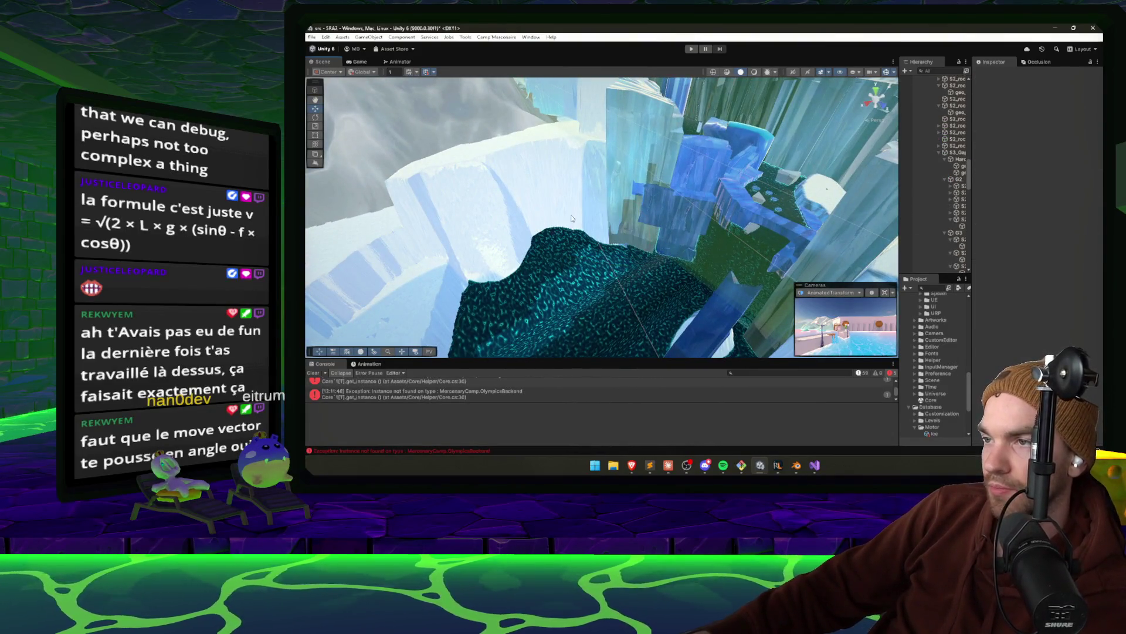
pyautogui.click(657, 245)
pyautogui.moveTo(658, 244)
pyautogui.mouseDown()
pyautogui.moveTo(475, 240)
pyautogui.moveTo(1026, 310)
pyautogui.moveTo(1097, 277)
pyautogui.moveTo(692, 285)
pyautogui.mouseUp()
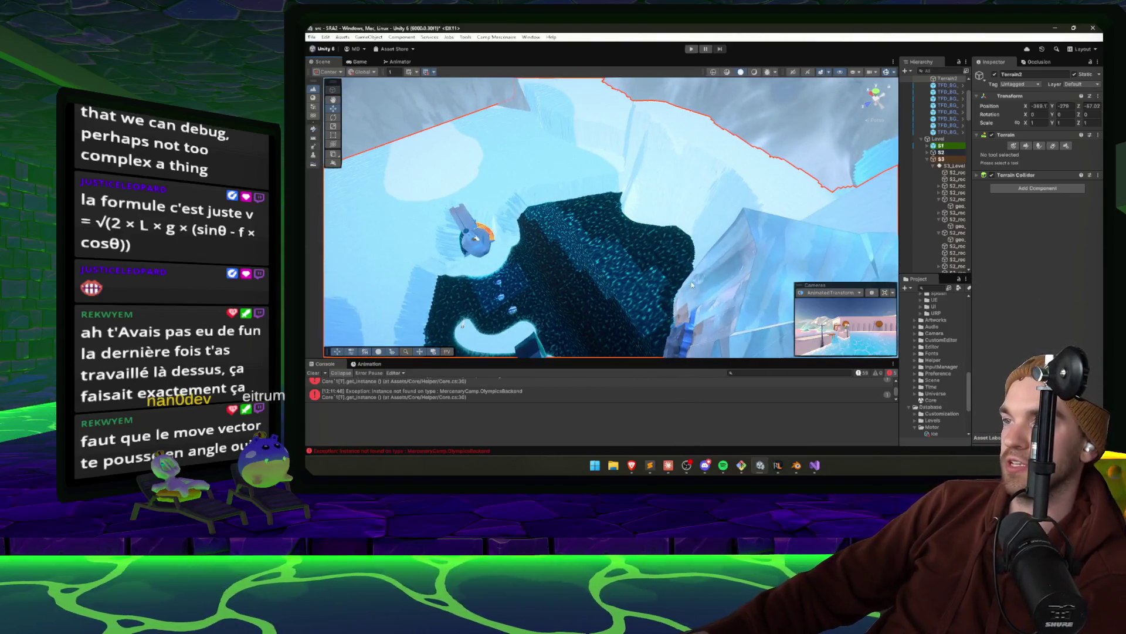
pyautogui.moveTo(687, 176); pyautogui.dragTo(595, 177)
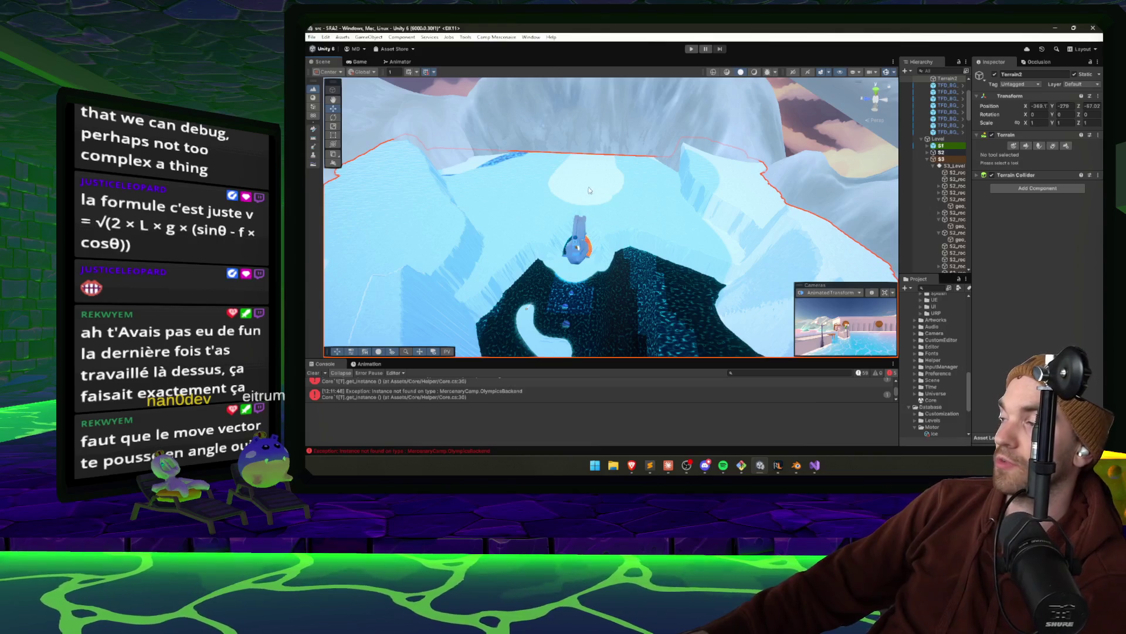
# Select the character pCube1 and frame it over the ice toward the snowy ridge
pyautogui.click(579, 217)
pyautogui.scroll(5, 587, 228)
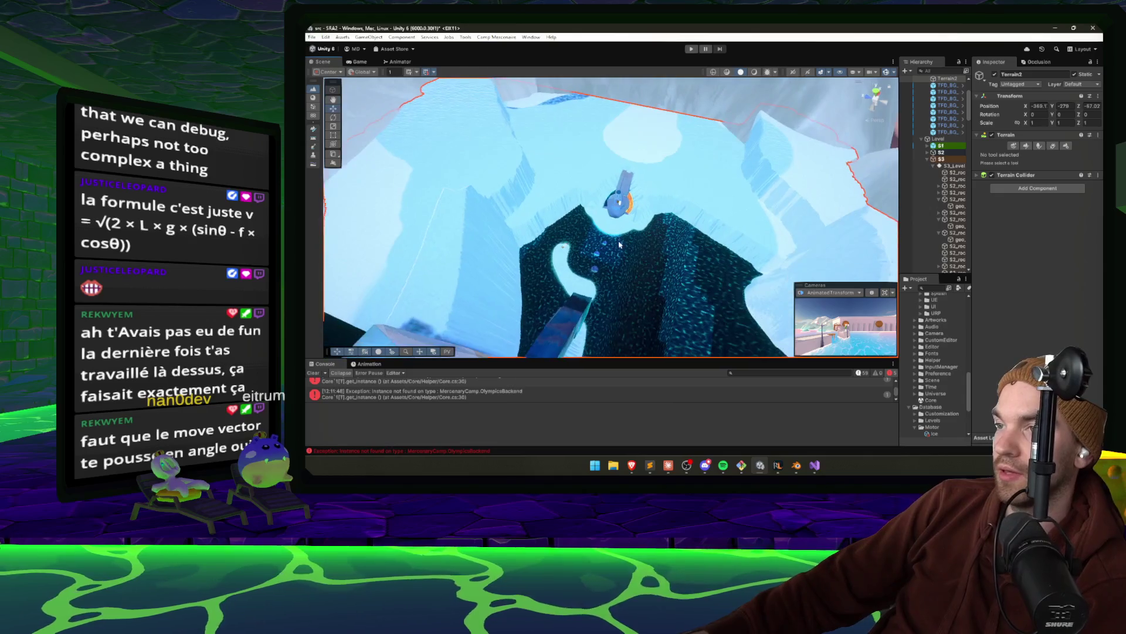
pyautogui.scroll(6, 610, 239)
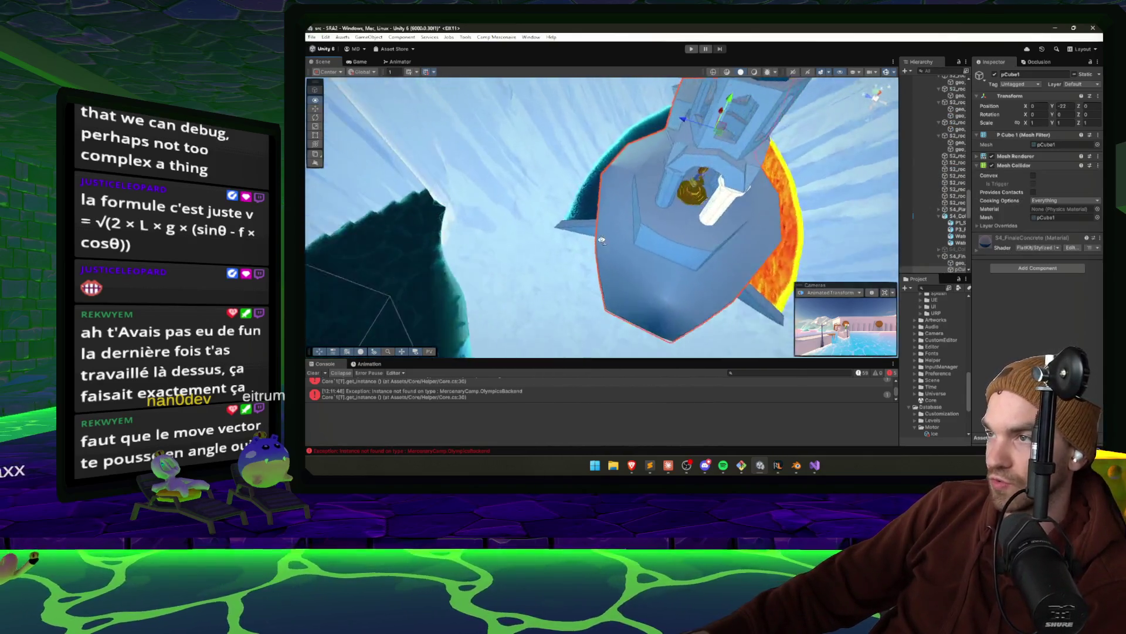
pyautogui.moveTo(631, 223)
pyautogui.mouseDown()
pyautogui.moveTo(546, 195)
pyautogui.moveTo(602, 134)
pyautogui.moveTo(702, 243)
pyautogui.moveTo(682, 226)
pyautogui.moveTo(589, 209)
pyautogui.moveTo(545, 247)
pyautogui.moveTo(424, 272)
pyautogui.moveTo(666, 221)
pyautogui.moveTo(851, 239)
pyautogui.mouseUp()
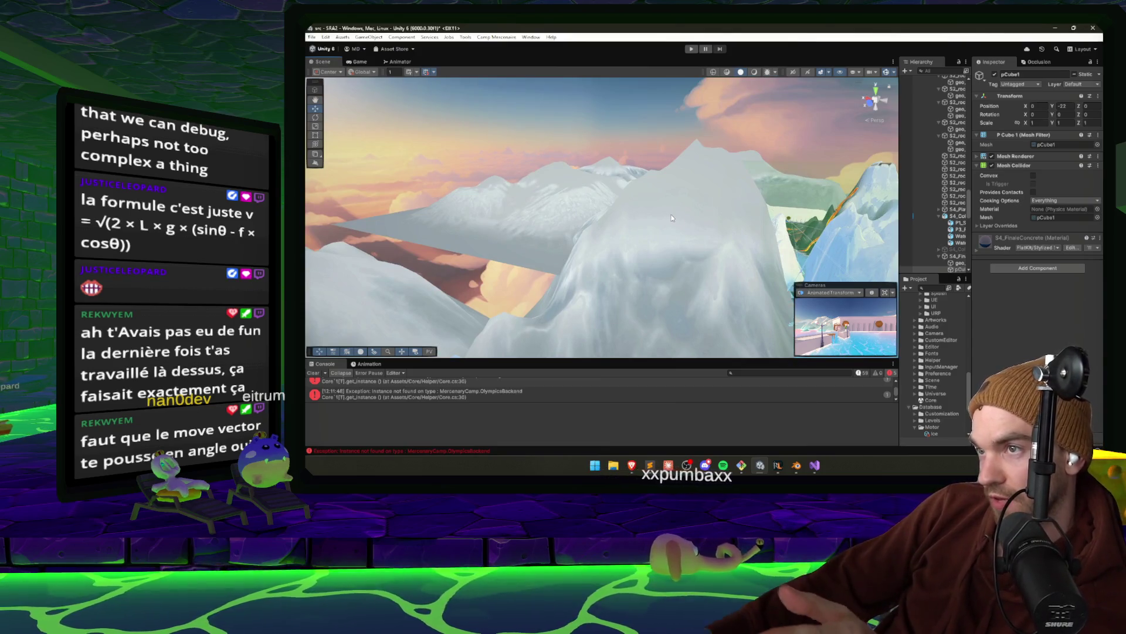
pyautogui.moveTo(610, 221)
pyautogui.mouseDown()
pyautogui.moveTo(570, 221)
pyautogui.moveTo(706, 194)
pyautogui.moveTo(714, 176)
pyautogui.moveTo(824, 203)
pyautogui.moveTo(929, 368)
pyautogui.moveTo(943, 424)
pyautogui.moveTo(874, 420)
pyautogui.moveTo(902, 429)
pyautogui.mouseUp()
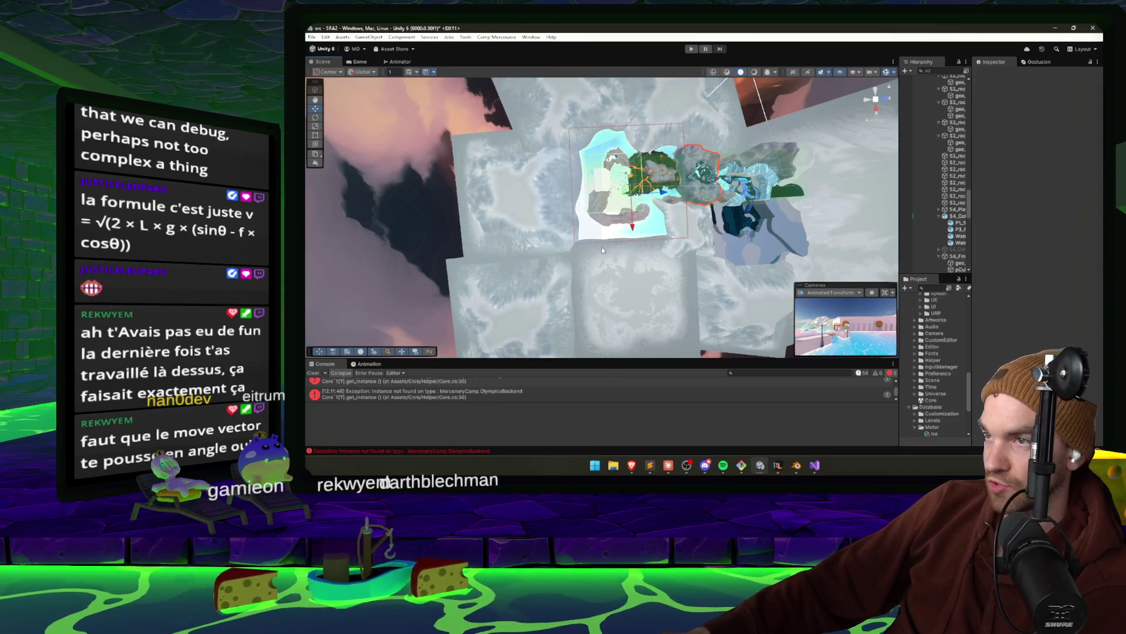
# Select and marquee-select island and terrain objects, then clear the selection
pyautogui.click(593, 268)
pyautogui.click(594, 269)
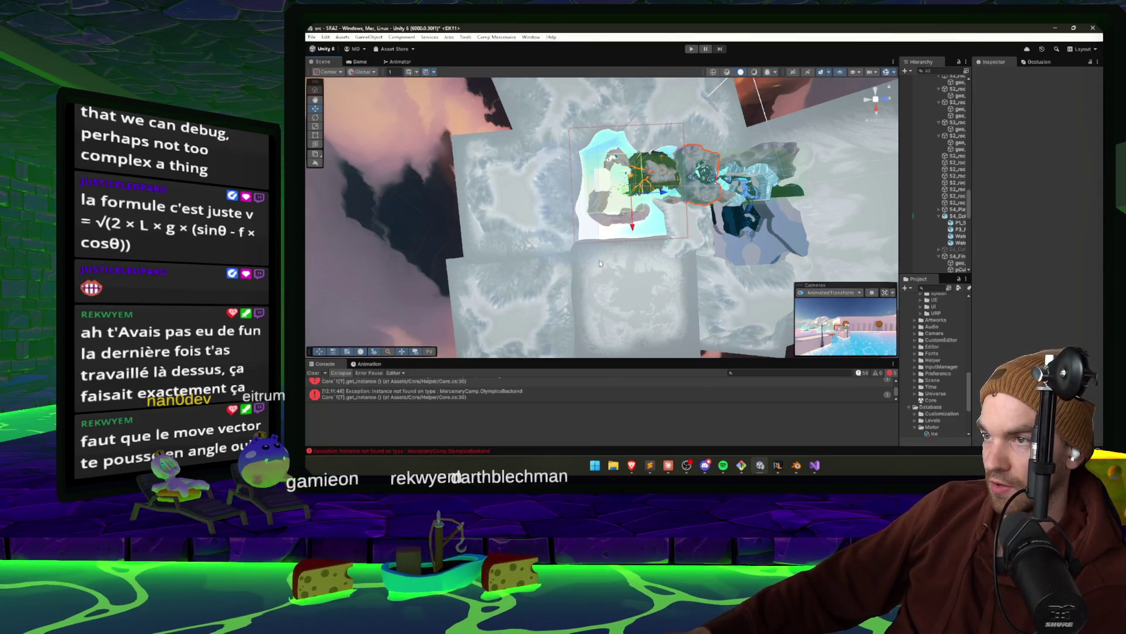
pyautogui.click(599, 259)
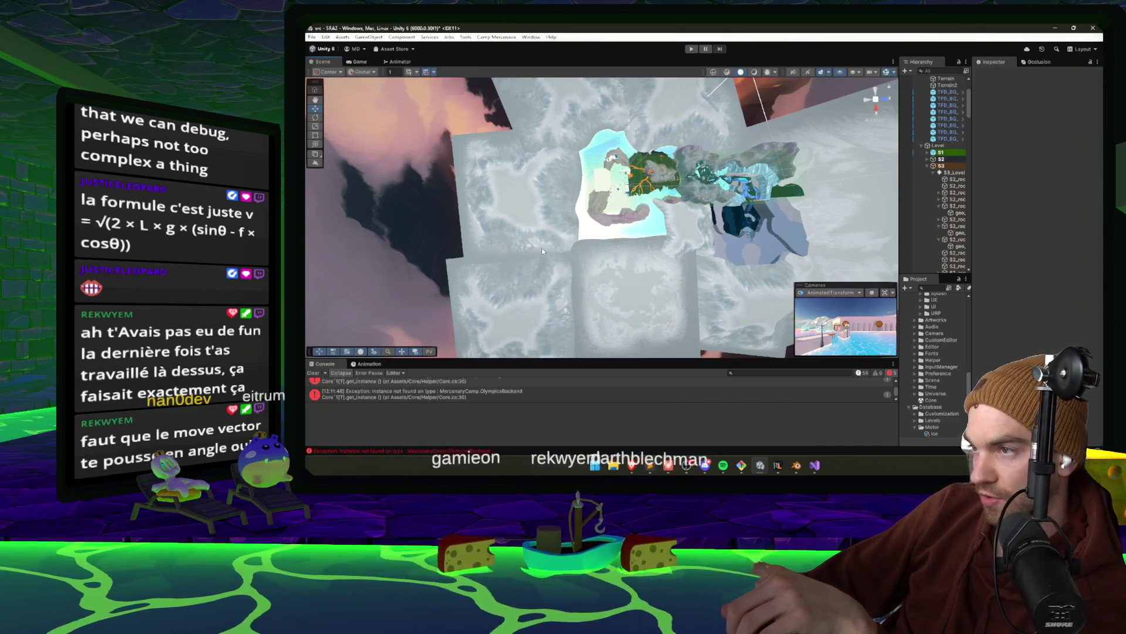
pyautogui.click(745, 235)
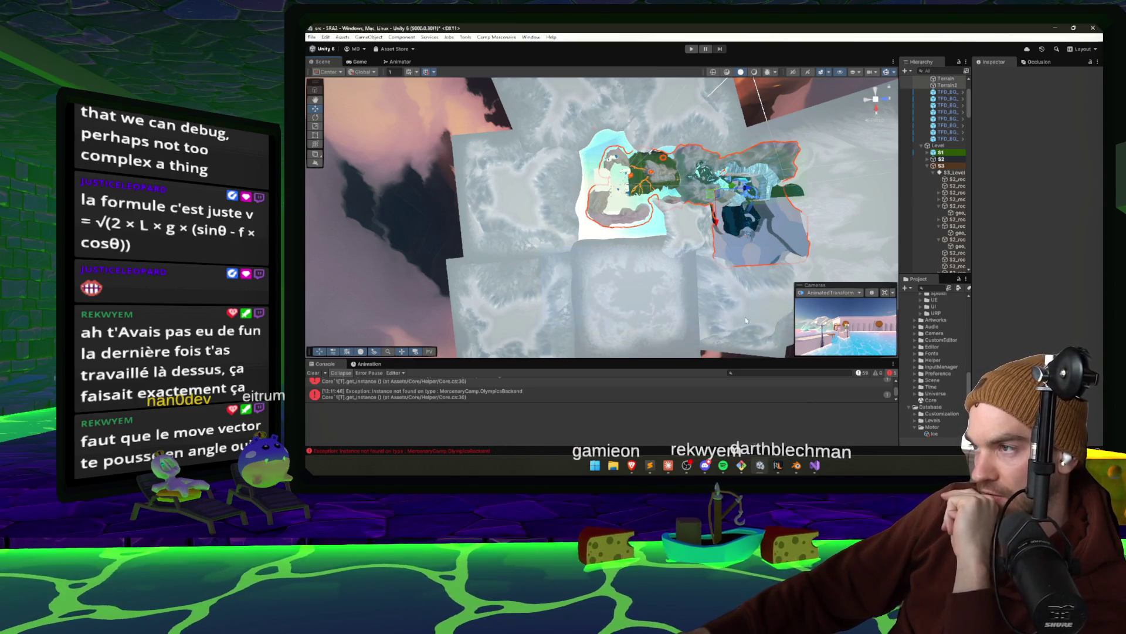
pyautogui.click(553, 149)
pyautogui.moveTo(463, 147)
pyautogui.mouseDown()
pyautogui.moveTo(377, 270)
pyautogui.moveTo(325, 266)
pyautogui.moveTo(467, 222)
pyautogui.moveTo(473, 171)
pyautogui.moveTo(542, 217)
pyautogui.mouseUp()
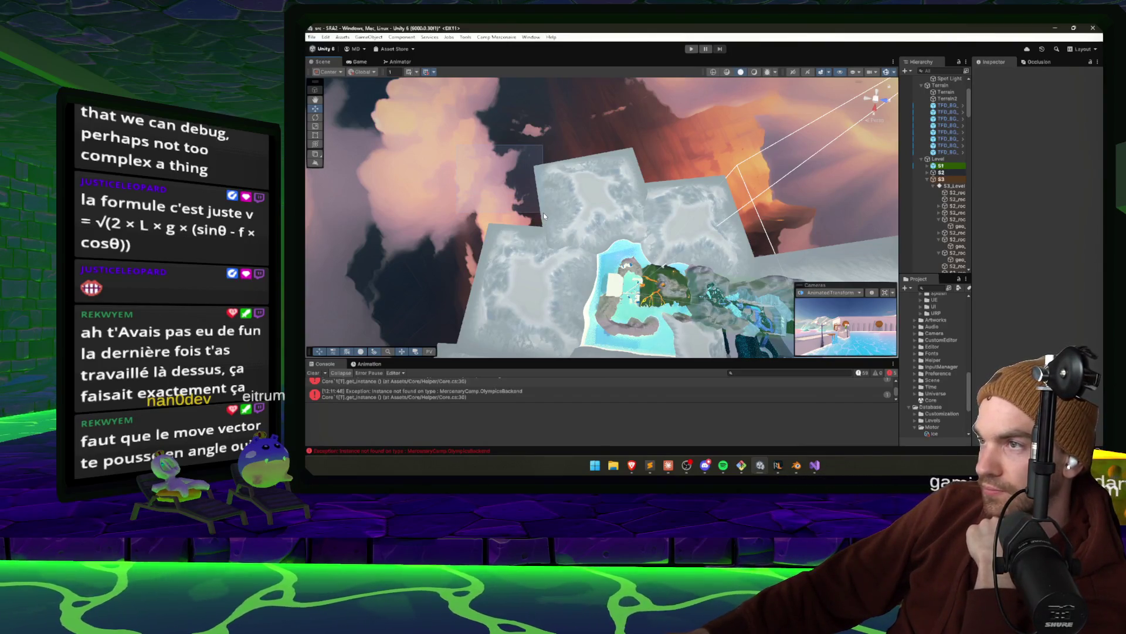
# Orbit over the terrain and ice cave island from above, then return to the Claude chat
pyautogui.moveTo(543, 213); pyautogui.dragTo(543, 212)
pyautogui.moveTo(543, 213); pyautogui.dragTo(662, 215)
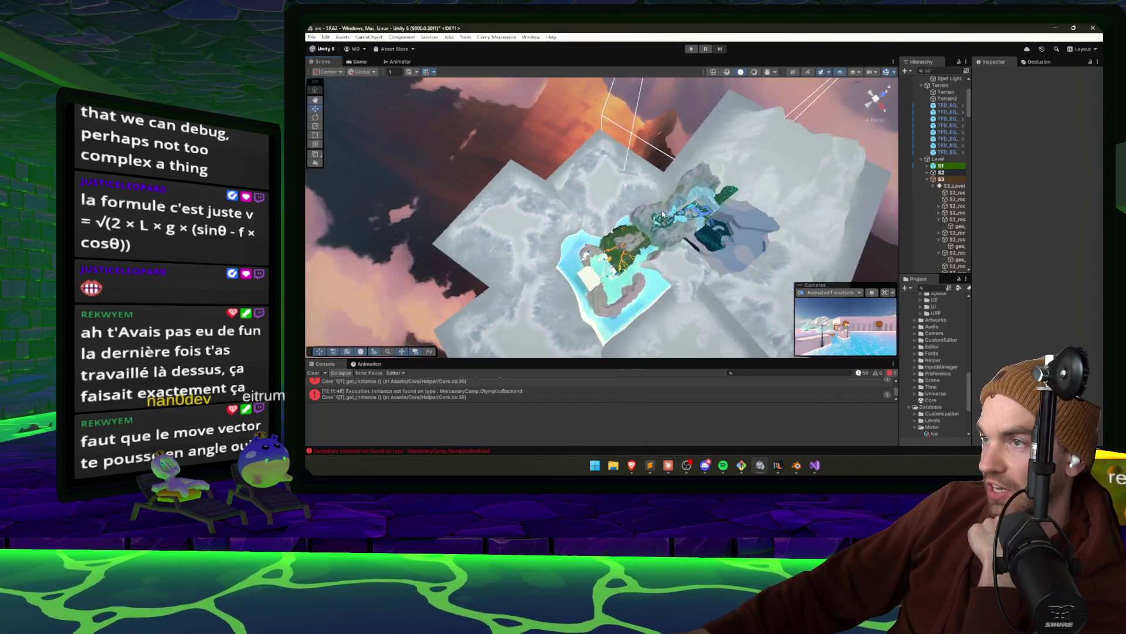
pyautogui.click(660, 202)
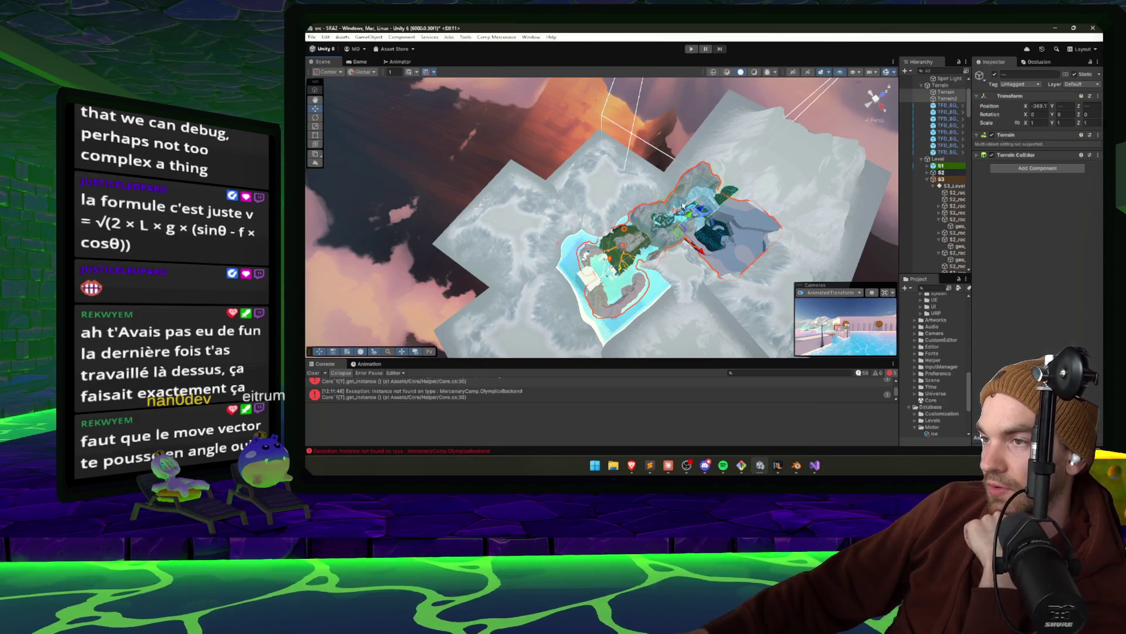
pyautogui.moveTo(650, 212)
pyautogui.mouseDown()
pyautogui.moveTo(744, 238)
pyautogui.moveTo(641, 233)
pyautogui.moveTo(660, 238)
pyautogui.moveTo(625, 281)
pyautogui.mouseUp()
pyautogui.moveTo(649, 153)
pyautogui.mouseDown()
pyautogui.moveTo(675, 156)
pyautogui.moveTo(702, 193)
pyautogui.mouseUp()
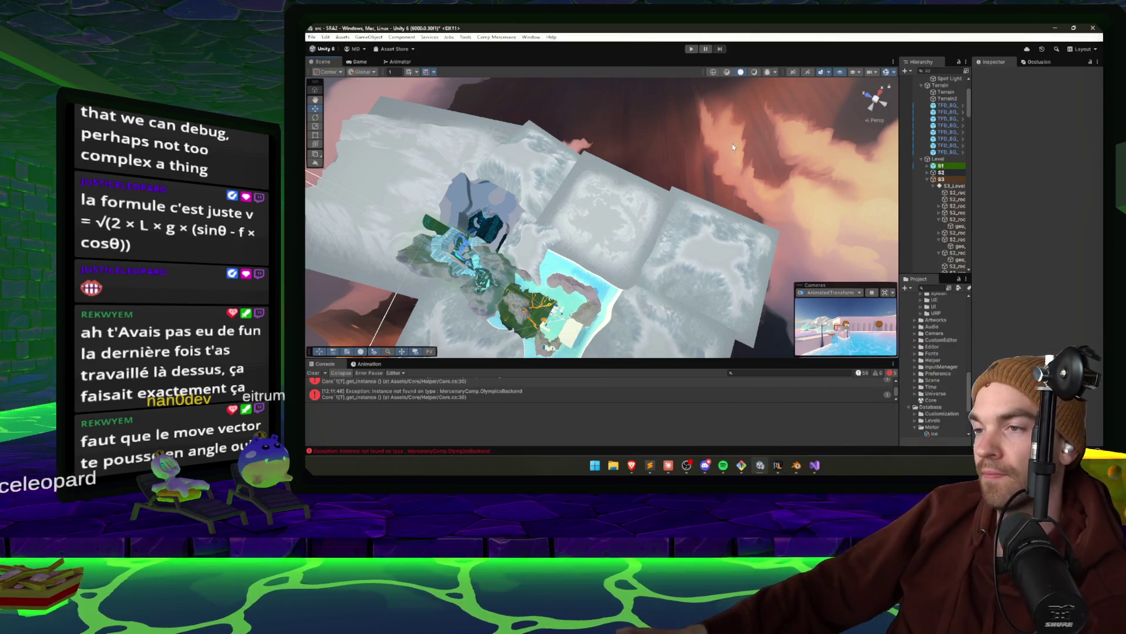
pyautogui.moveTo(733, 143)
pyautogui.mouseDown()
pyautogui.moveTo(387, 231)
pyautogui.moveTo(367, 221)
pyautogui.moveTo(396, 191)
pyautogui.moveTo(692, 235)
pyautogui.mouseUp()
pyautogui.moveTo(749, 193); pyautogui.dragTo(683, 200)
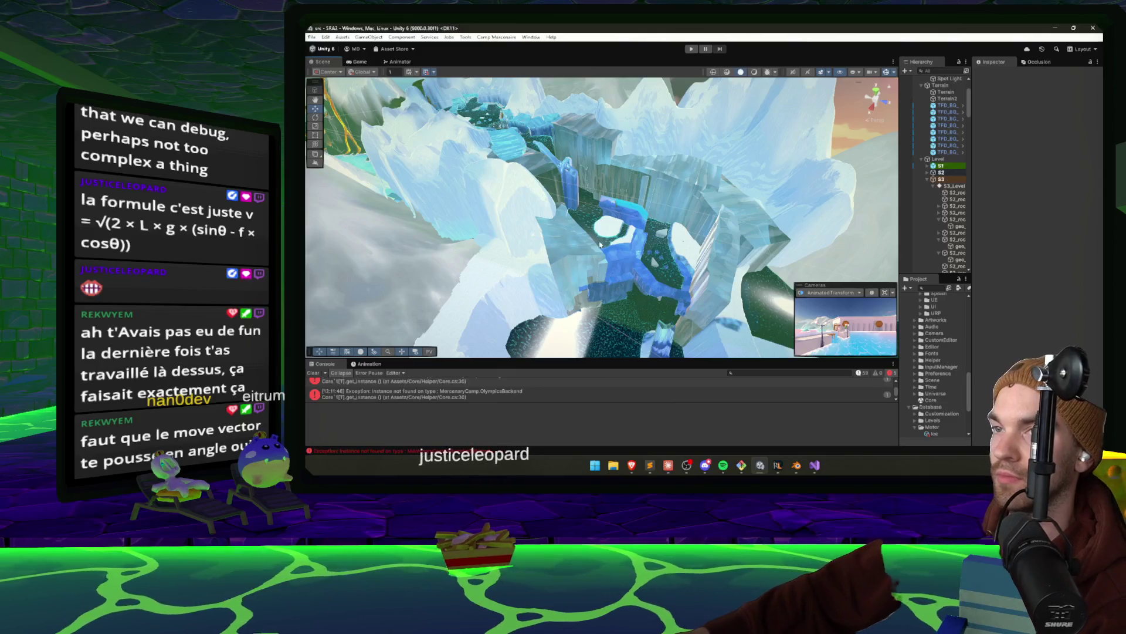
pyautogui.scroll(-3, 611, 218)
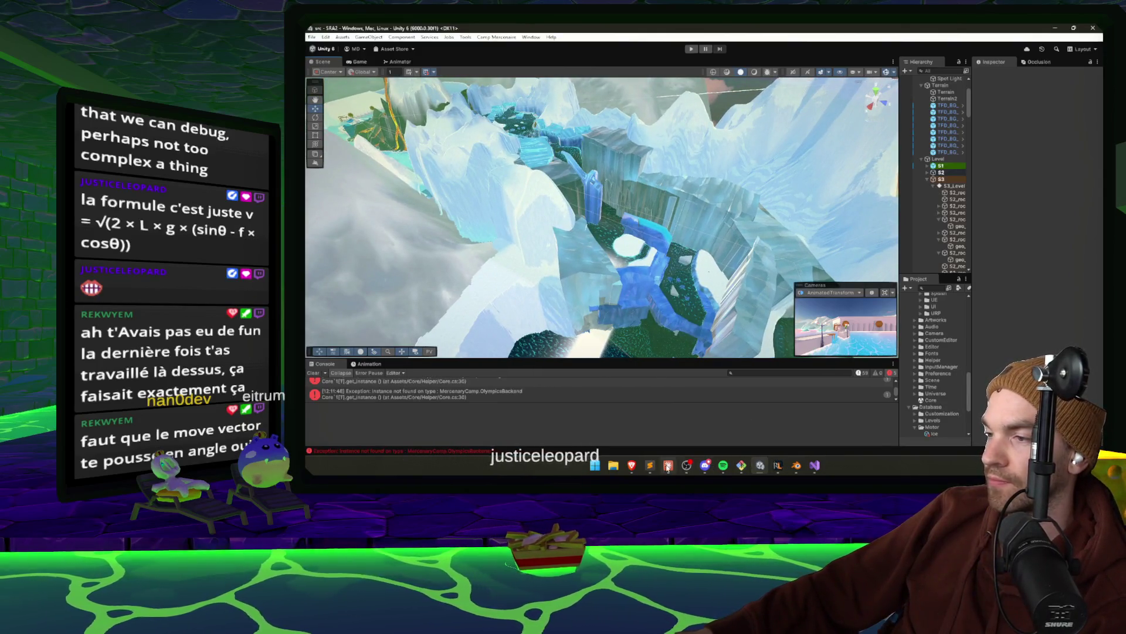
pyautogui.click(669, 465)
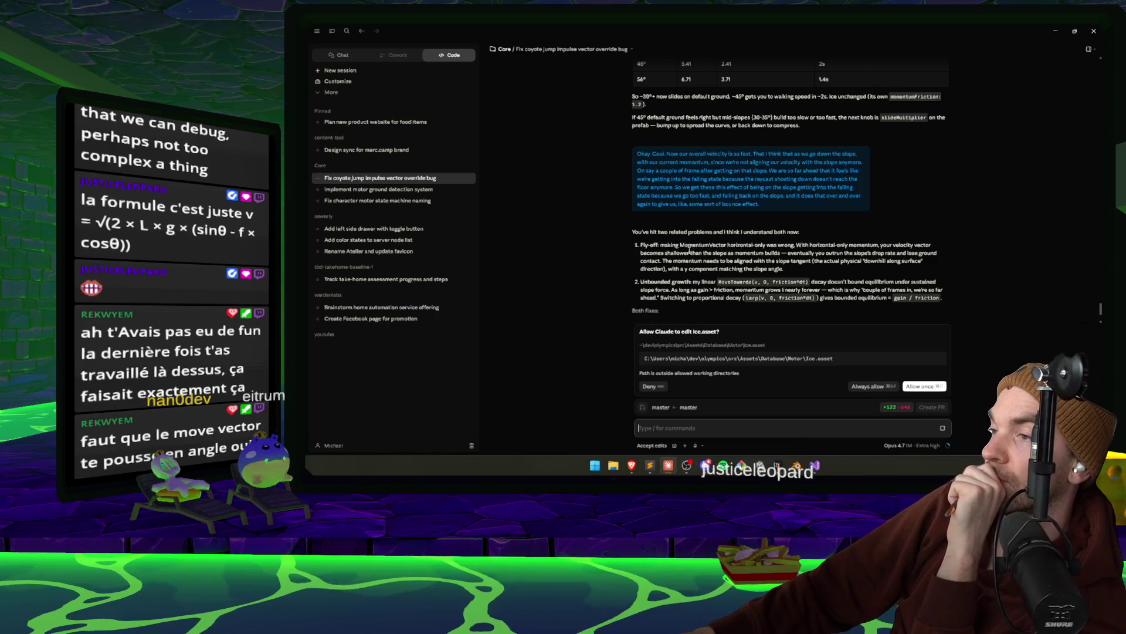
# Read through Claude's reply on the fly-off and unbounded momentum growth issues
pyautogui.moveTo(688, 245); pyautogui.dragTo(722, 245)
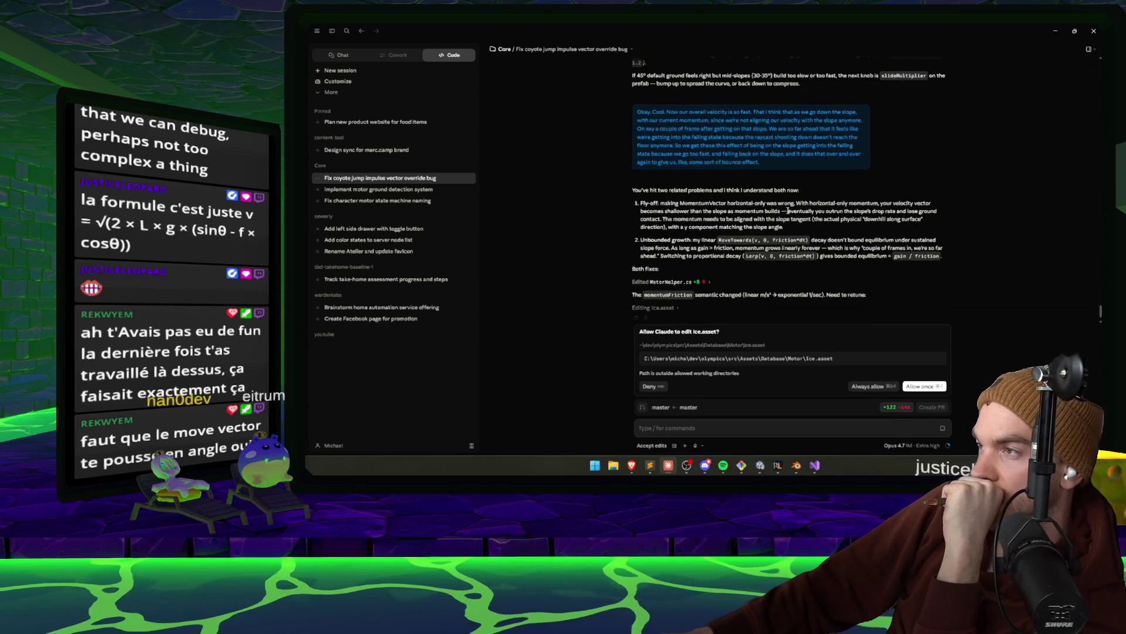
pyautogui.moveTo(788, 210); pyautogui.dragTo(929, 211)
pyautogui.click(649, 202)
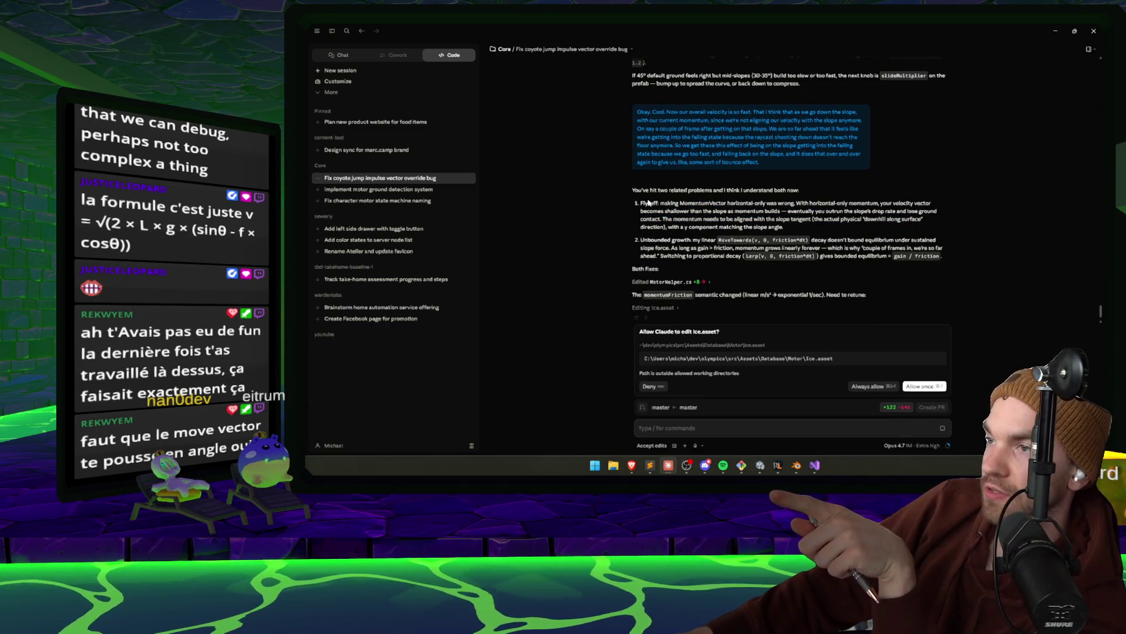
pyautogui.moveTo(719, 203); pyautogui.dragTo(786, 229)
pyautogui.click(796, 232)
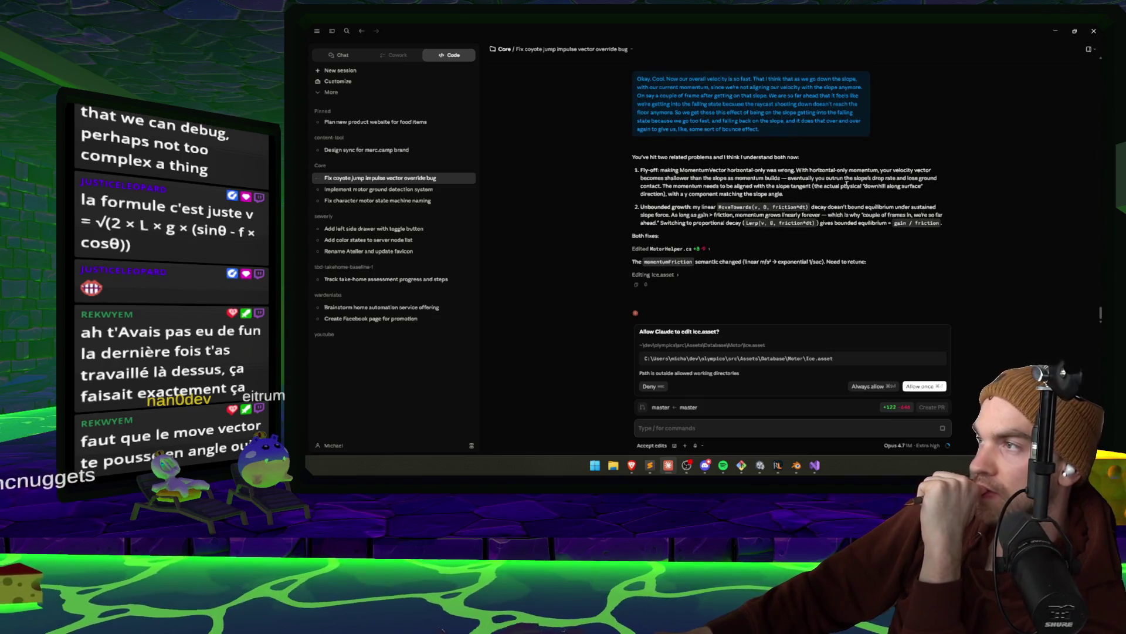
pyautogui.moveTo(787, 194); pyautogui.dragTo(639, 169)
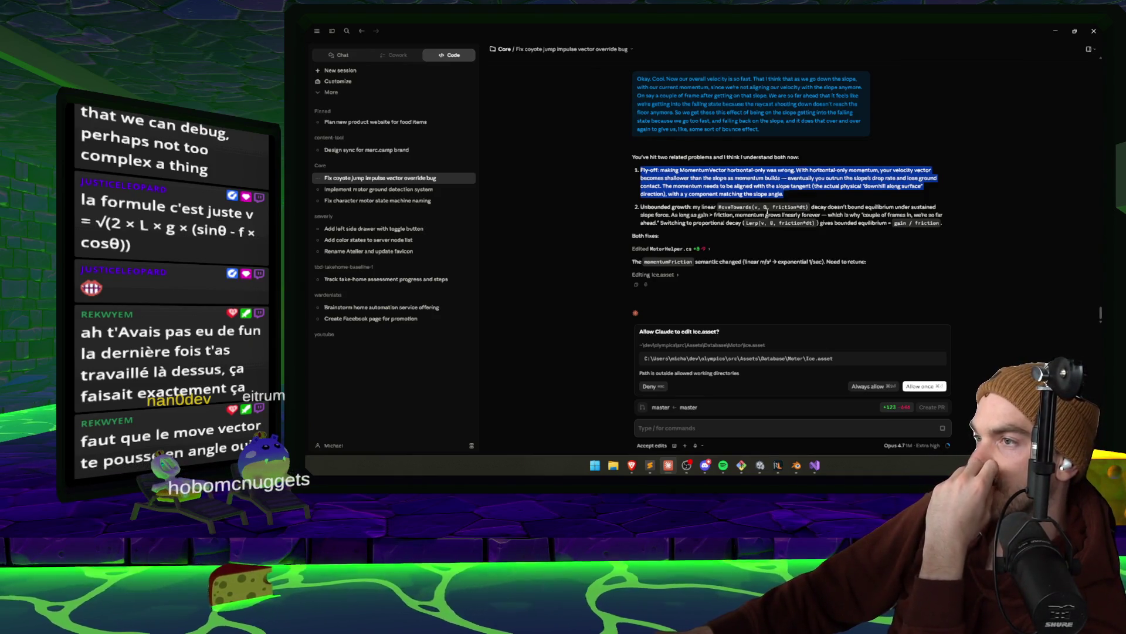
pyautogui.click(650, 207)
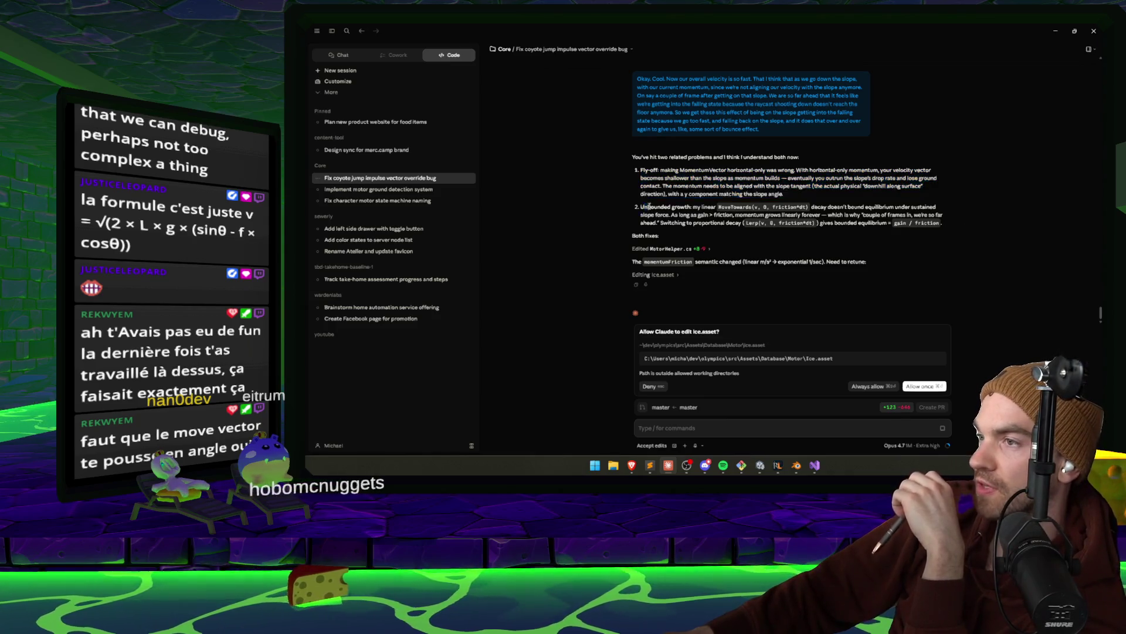
pyautogui.moveTo(650, 206); pyautogui.dragTo(942, 223)
# Allow Claude's one-time edit to Ice.asset and switch to Unity to recompile
pyautogui.click(921, 386)
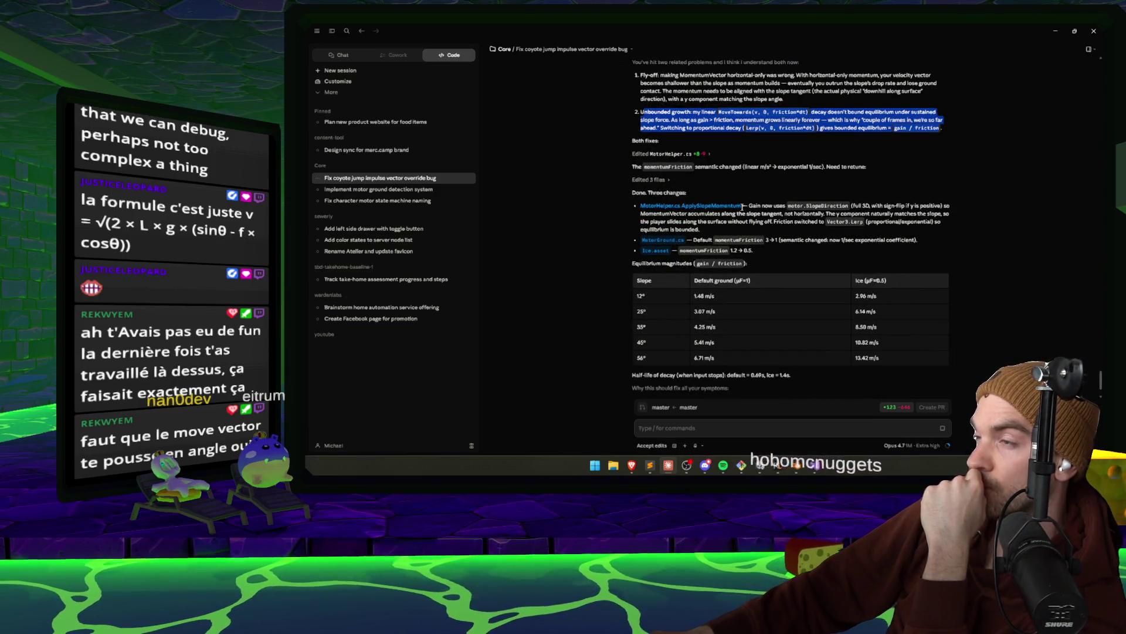
pyautogui.click(767, 219)
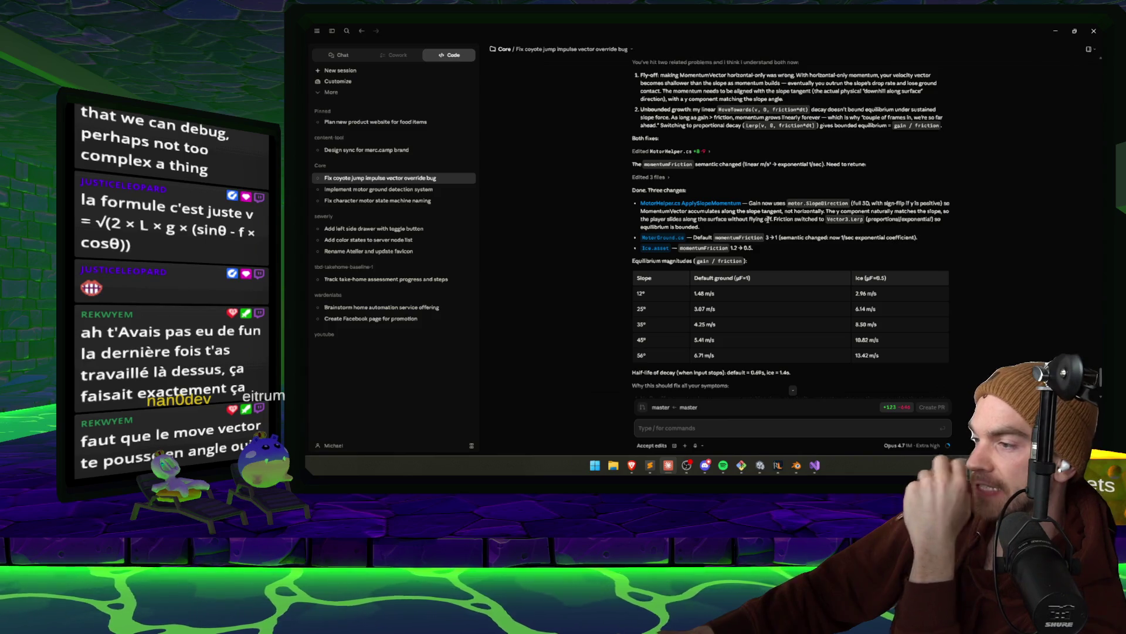
pyautogui.click(774, 467)
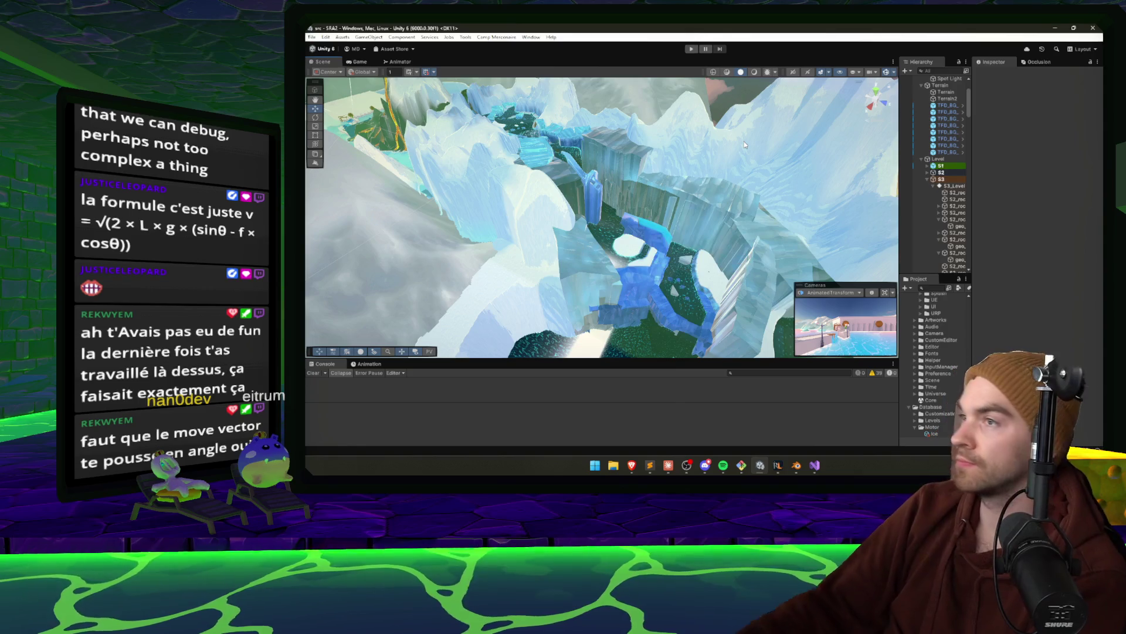
# Playtest the retuned ice slide, restarting once with R, then exit play mode and return to Claude
pyautogui.click(691, 49)
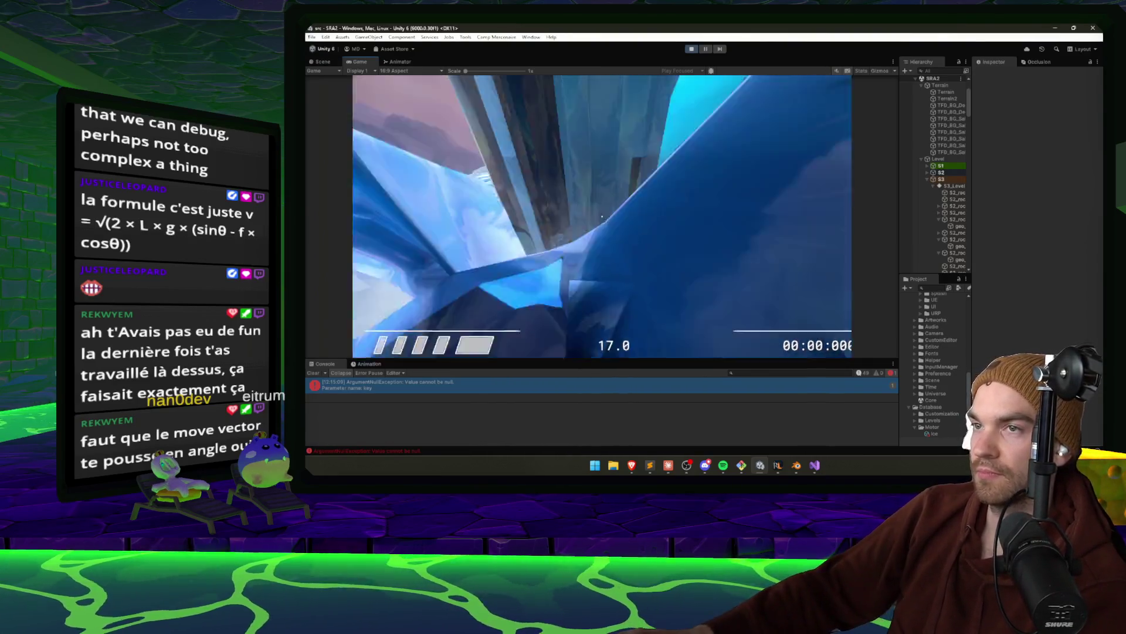
pyautogui.press('r')
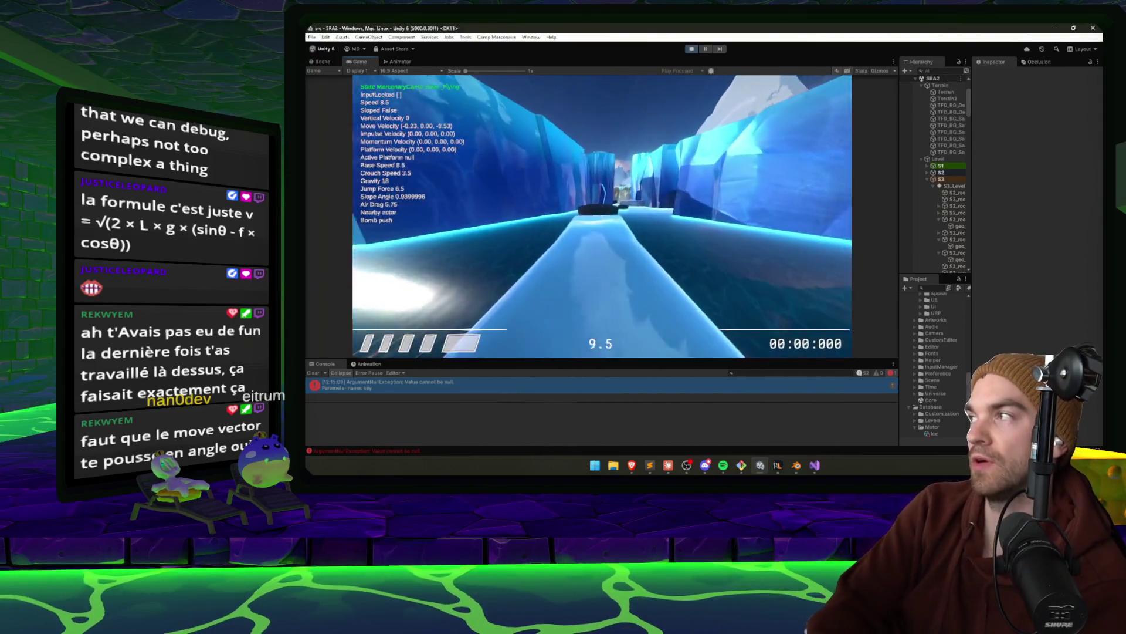
pyautogui.press('Escape')
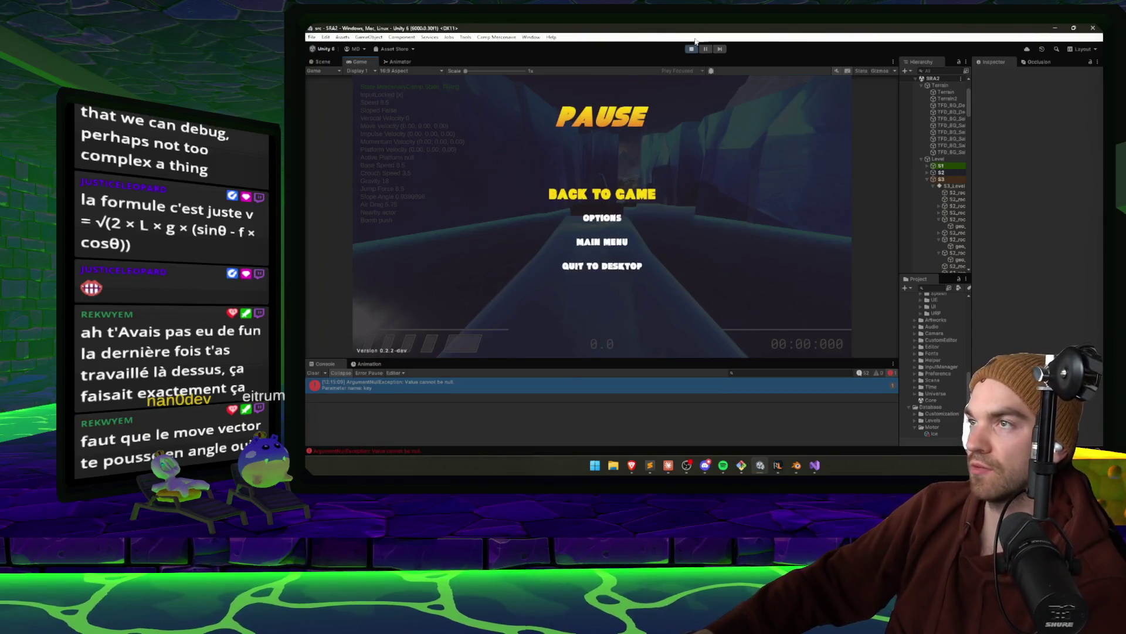
pyautogui.hotkey('ctrl', 'p')
pyautogui.click(669, 465)
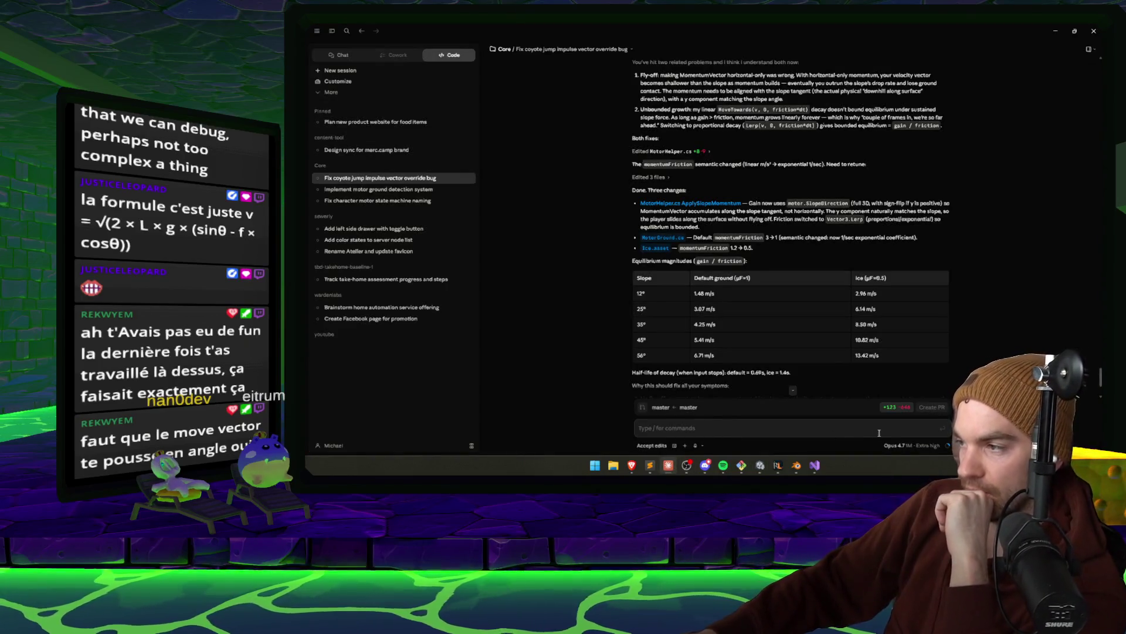
# Dictate and send feedback that sliding works but landing momentum must align with the ice slope
pyautogui.click(696, 446)
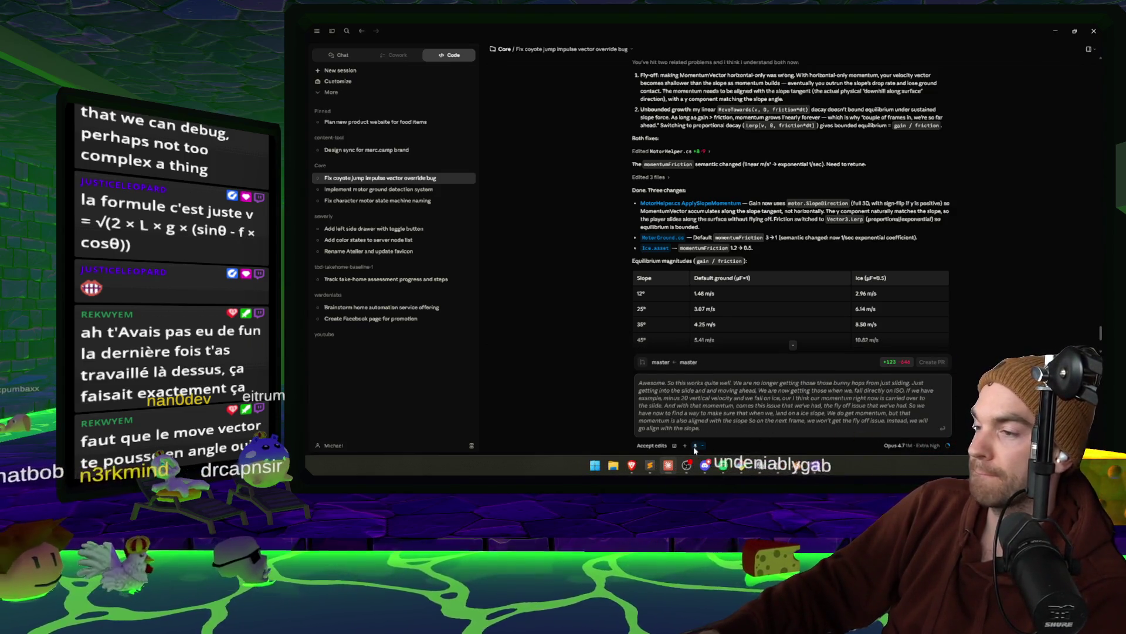
pyautogui.press('Return')
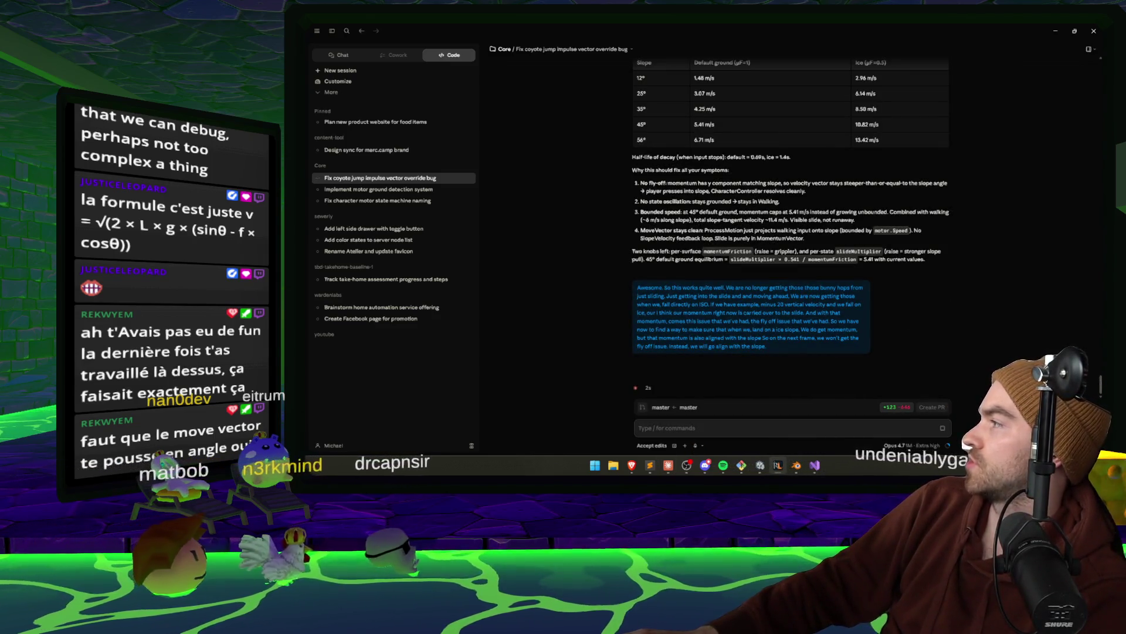
pyautogui.hotkey('alt', 'Tab')
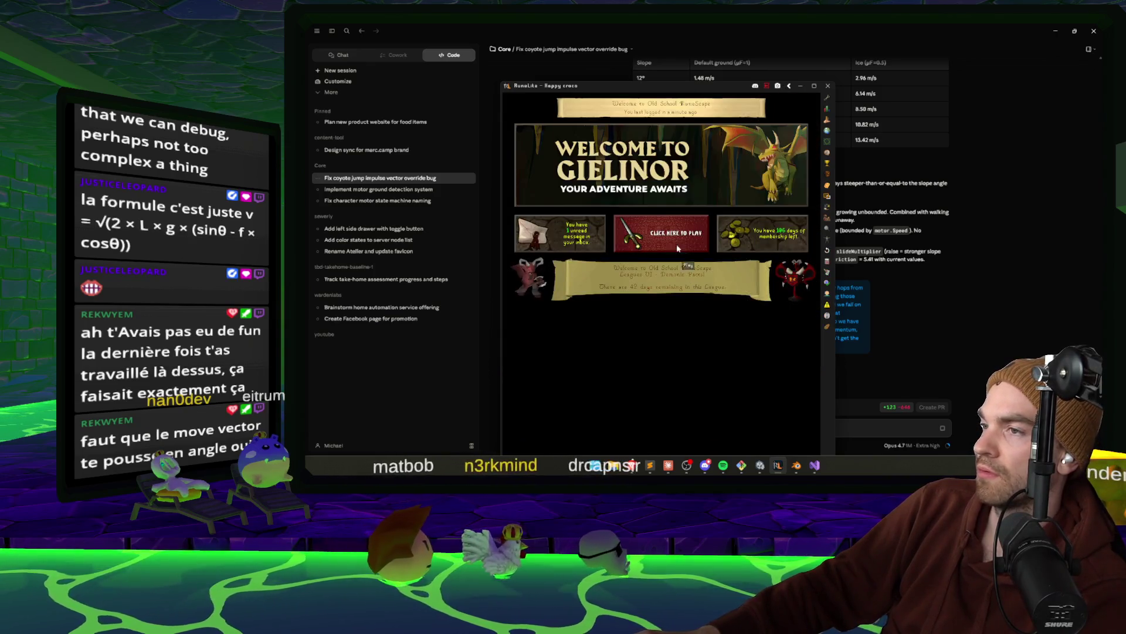
# Log into the RuneLite game world, view the Friends and Skills tabs, then minimize the game
pyautogui.click(662, 232)
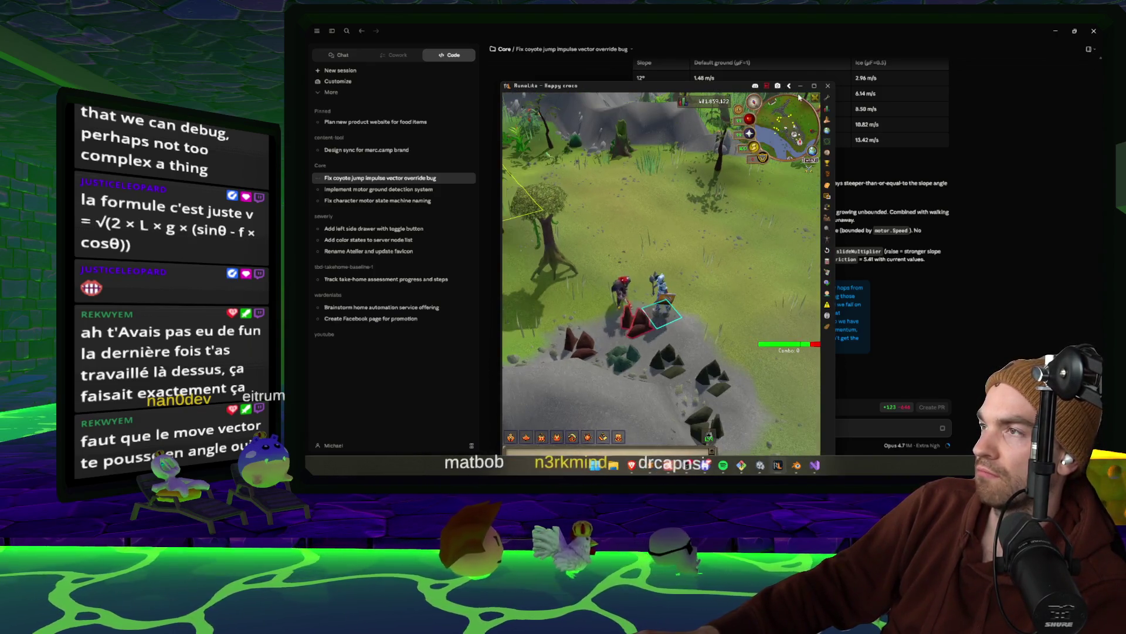
pyautogui.hotkey('alt', 'Tab')
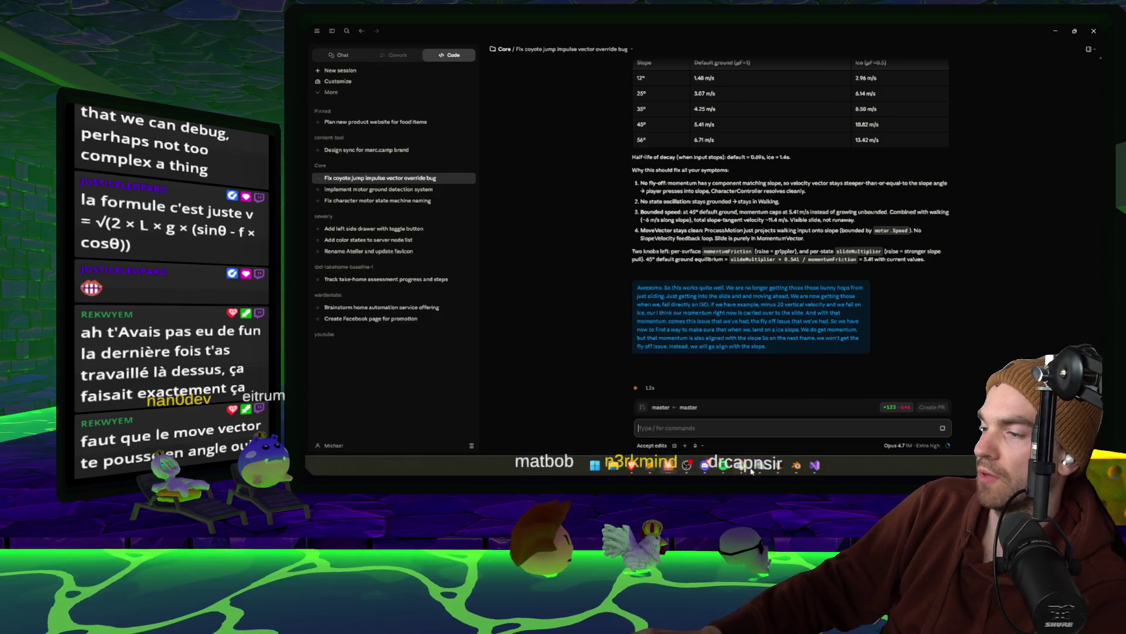
pyautogui.click(752, 471)
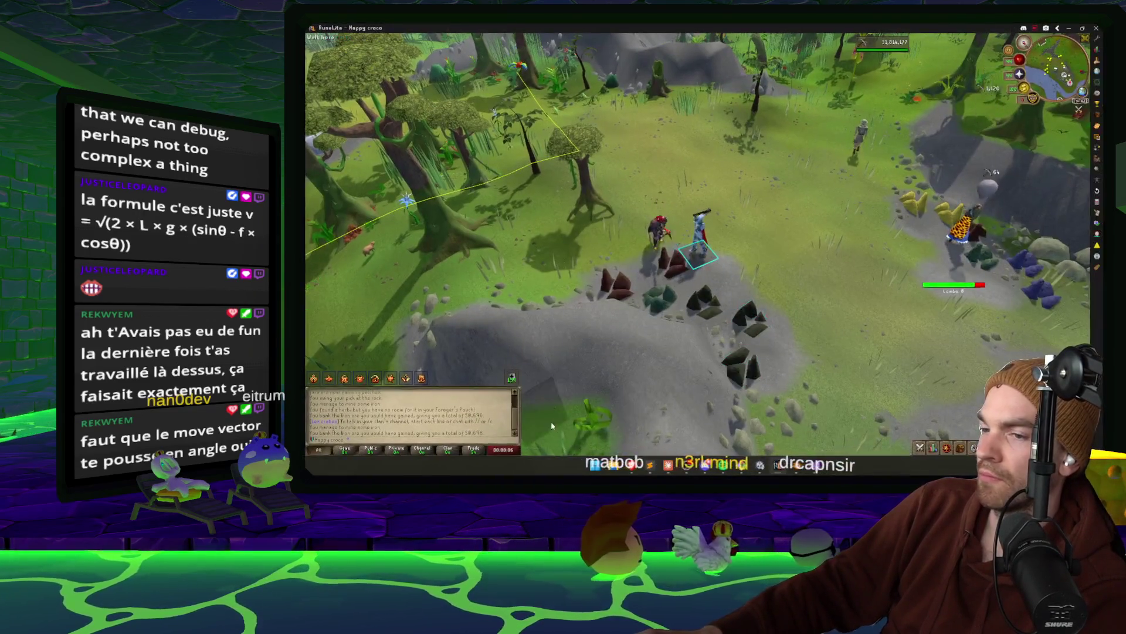
pyautogui.click(991, 448)
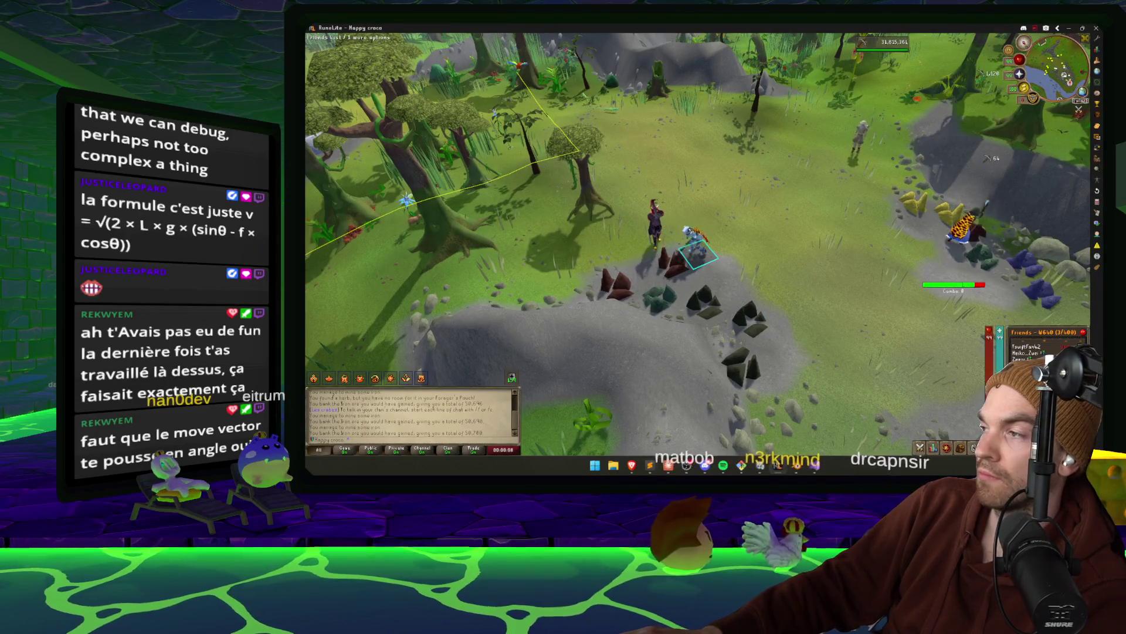
pyautogui.click(933, 448)
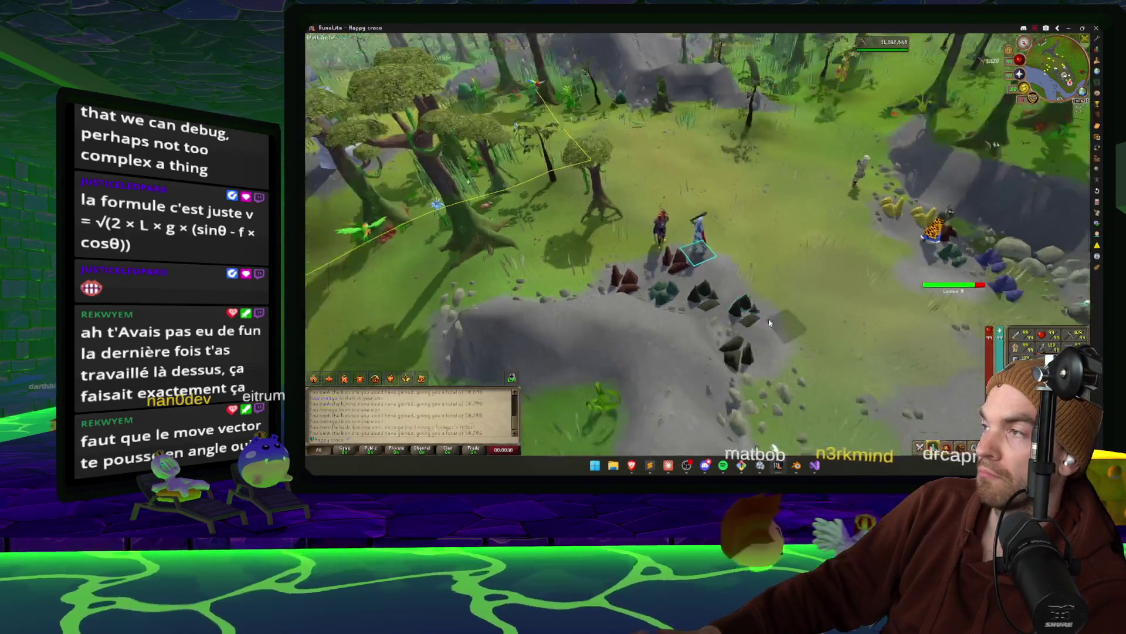
pyautogui.press('Escape')
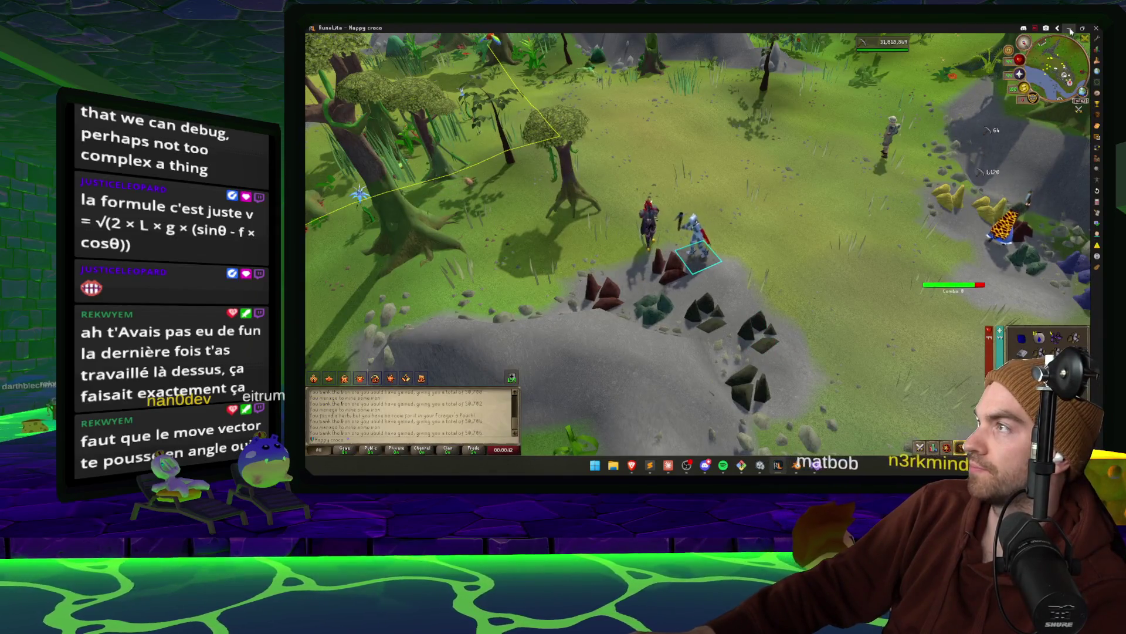
pyautogui.click(1070, 29)
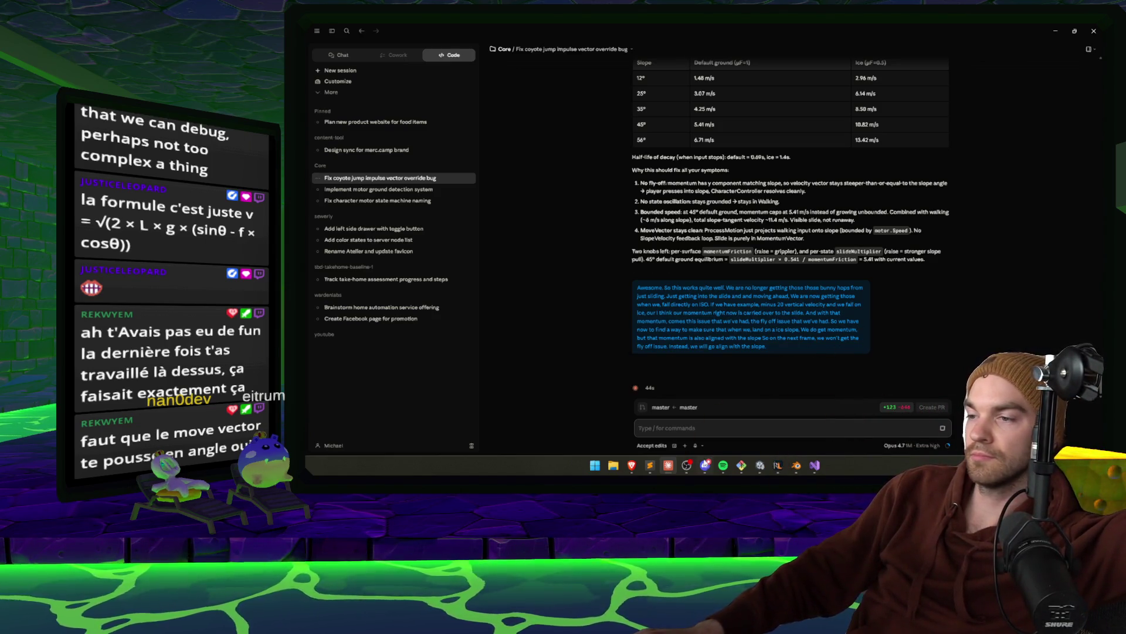
# Cycle through the Inclined Plane Calculator and Claude Design browser windows, then bring Sewerly forward
pyautogui.moveTo(632, 466)
pyautogui.click(770, 424)
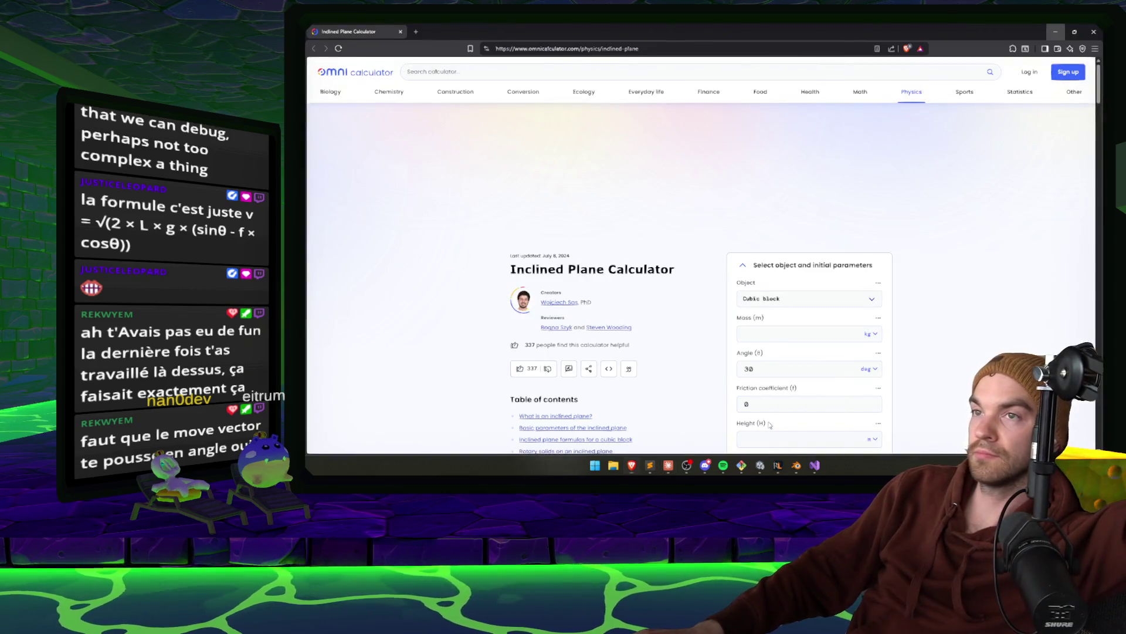
pyautogui.hotkey('alt', 'Tab')
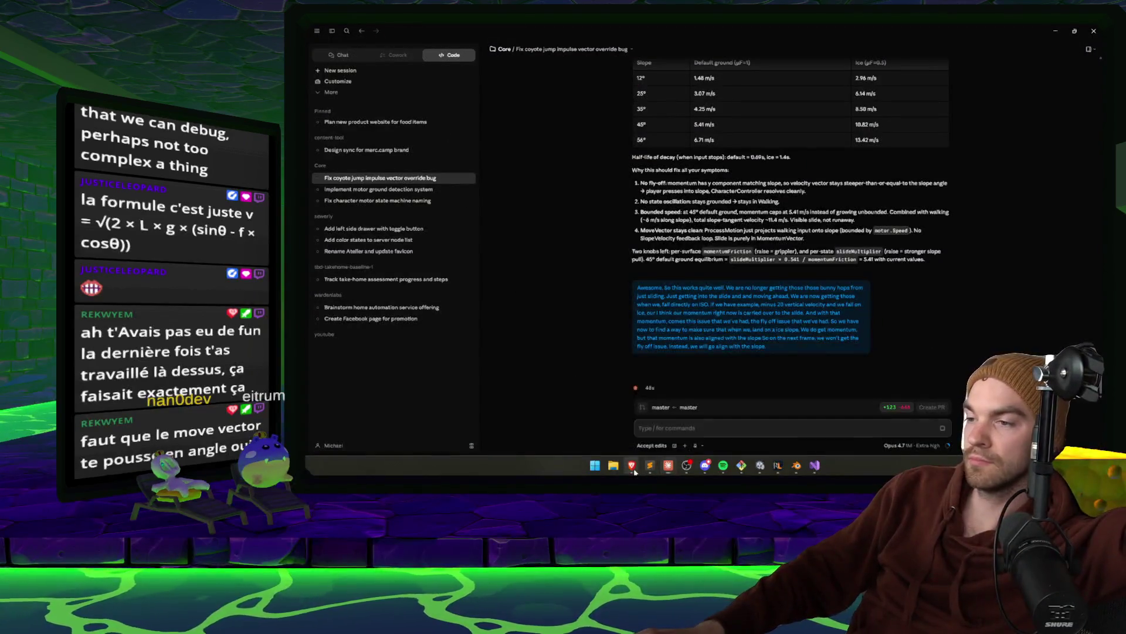
pyautogui.moveTo(633, 468)
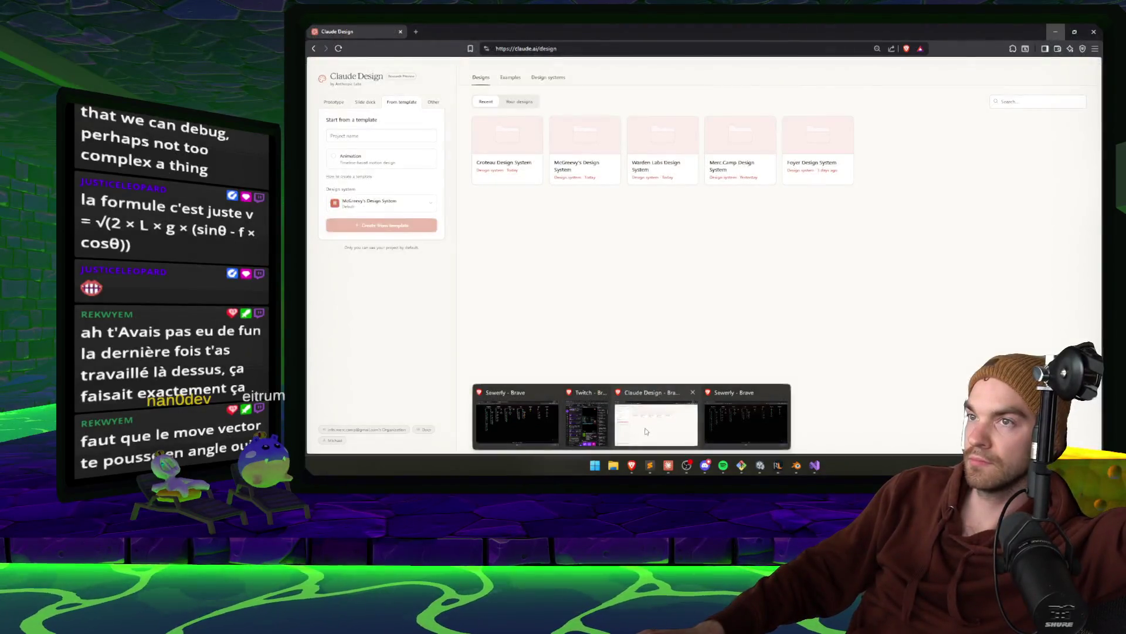
pyautogui.click(646, 431)
pyautogui.click(1058, 30)
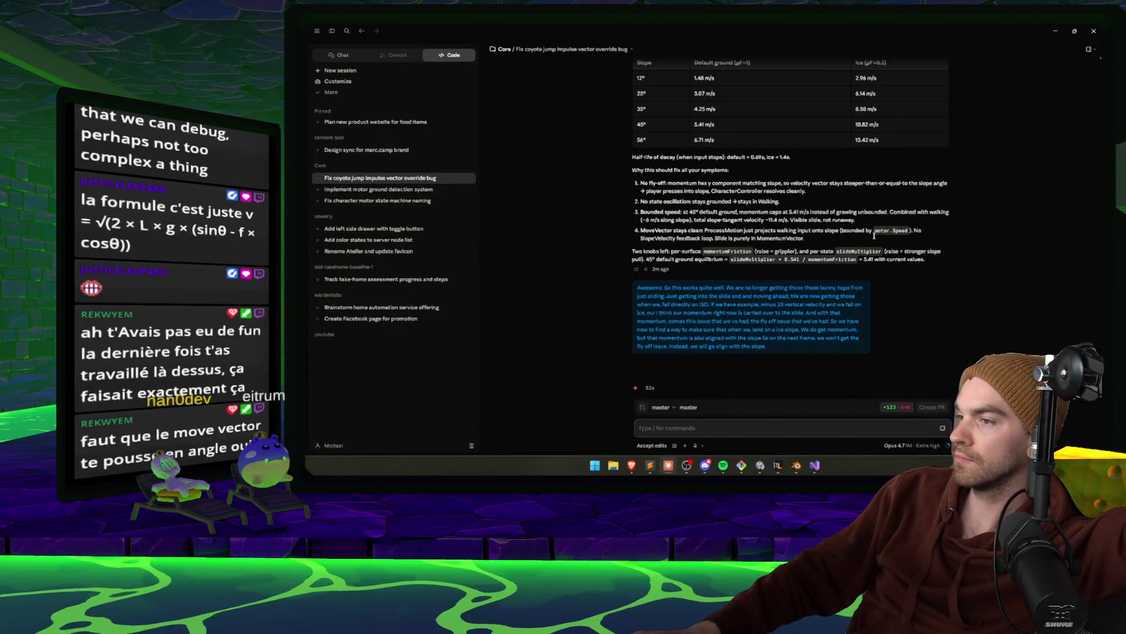
pyautogui.moveTo(637, 464)
pyautogui.click(651, 428)
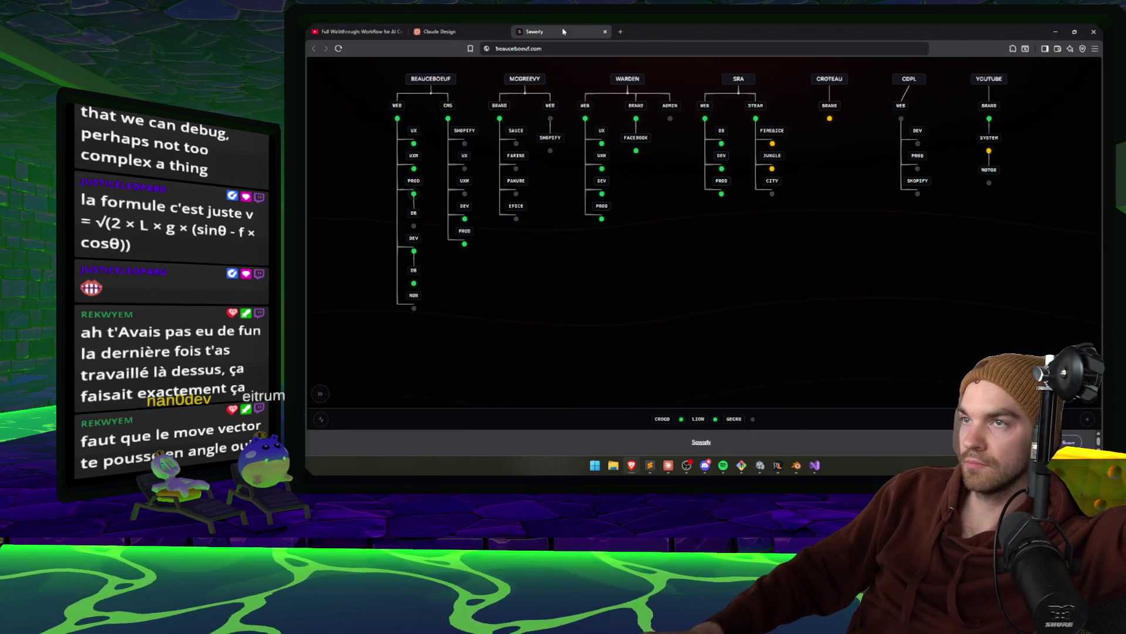
# Open and close an empty new tab six times in the Sewerly browser window
pyautogui.click(619, 31)
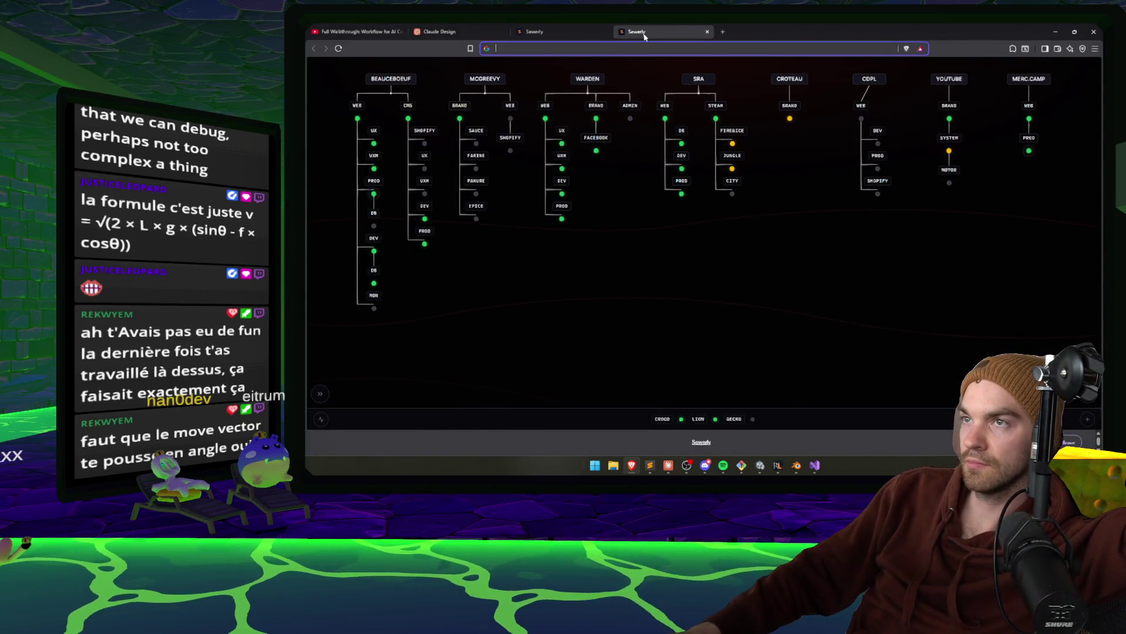
pyautogui.hotkey('ctrl', 'w')
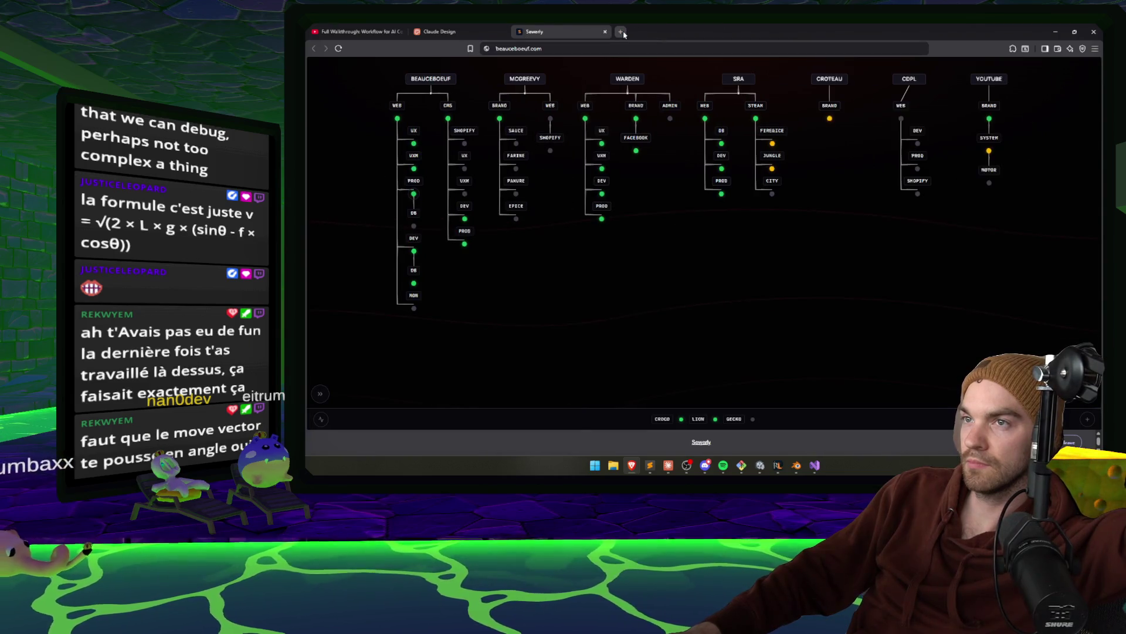
pyautogui.click(622, 32)
pyautogui.hotkey('ctrl', 'w')
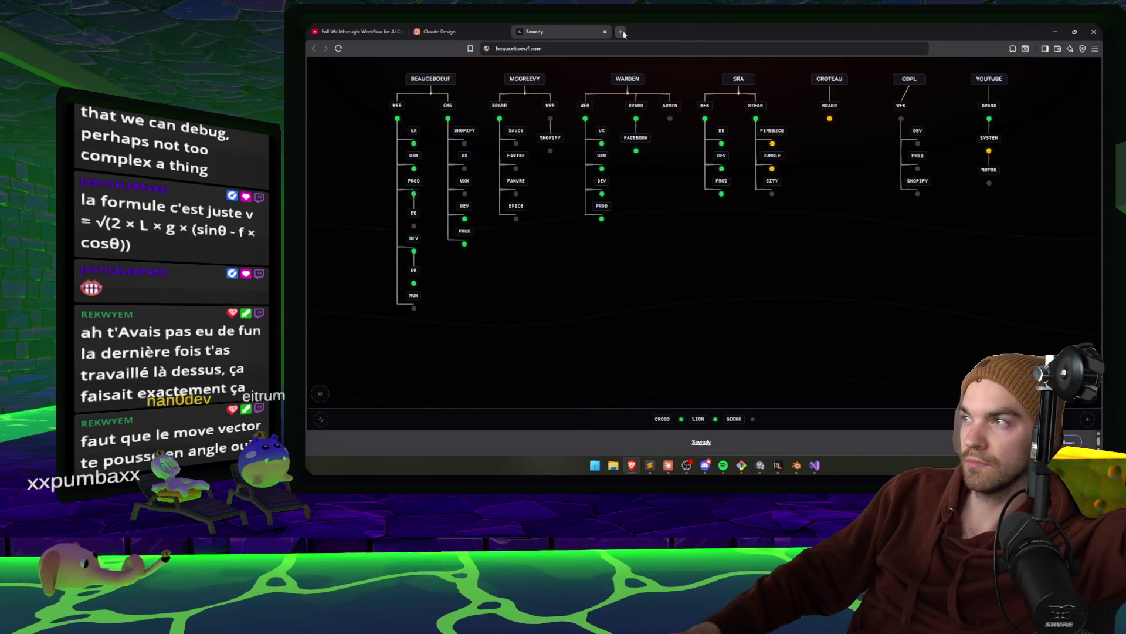
pyautogui.click(623, 32)
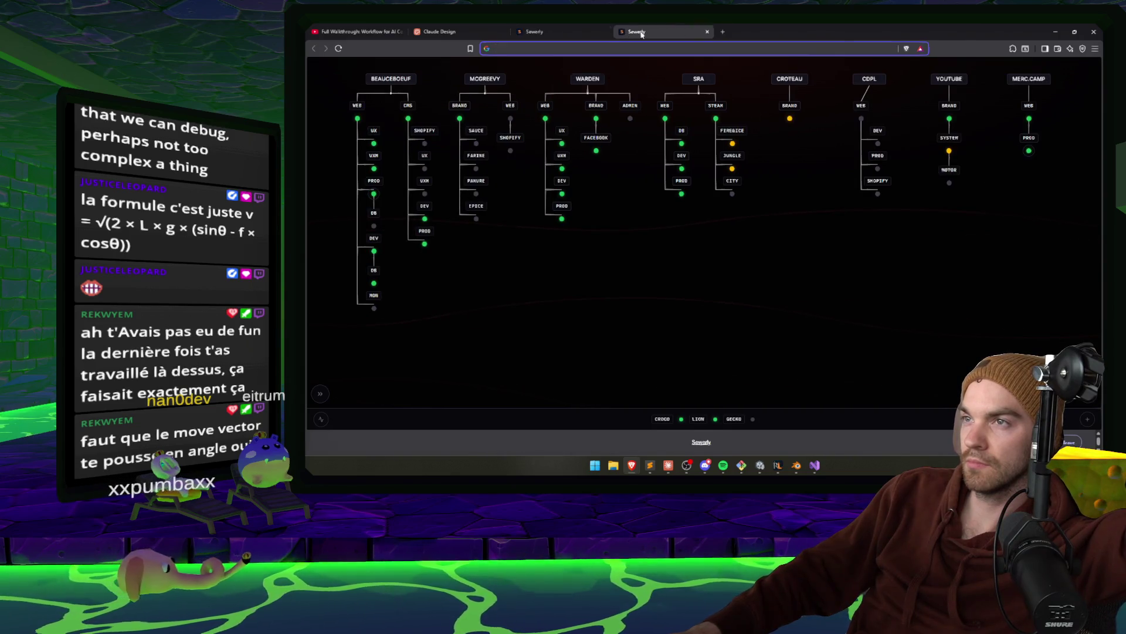
pyautogui.hotkey('ctrl', 'w')
pyautogui.click(622, 35)
pyautogui.hotkey('ctrl', 'w')
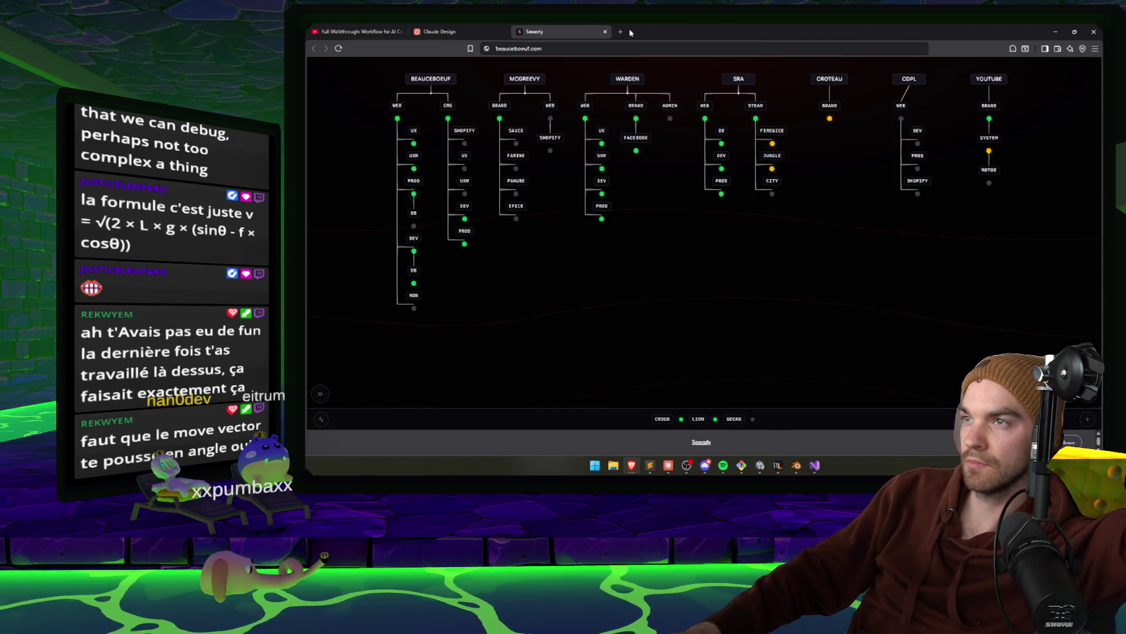
pyautogui.click(619, 32)
pyautogui.hotkey('ctrl', 'w')
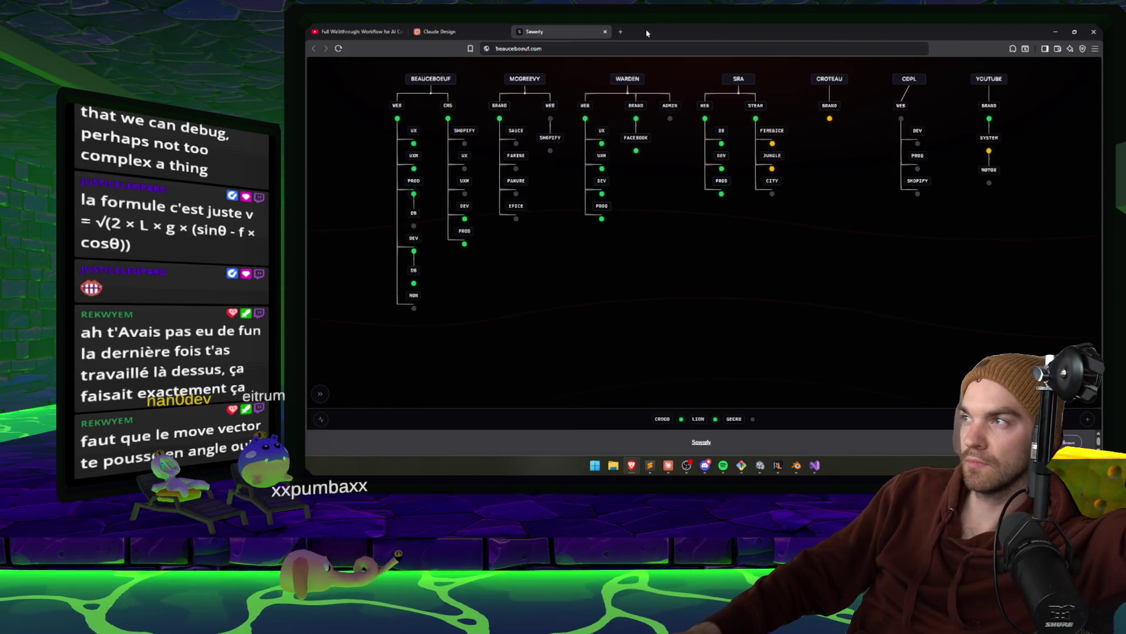
pyautogui.click(621, 32)
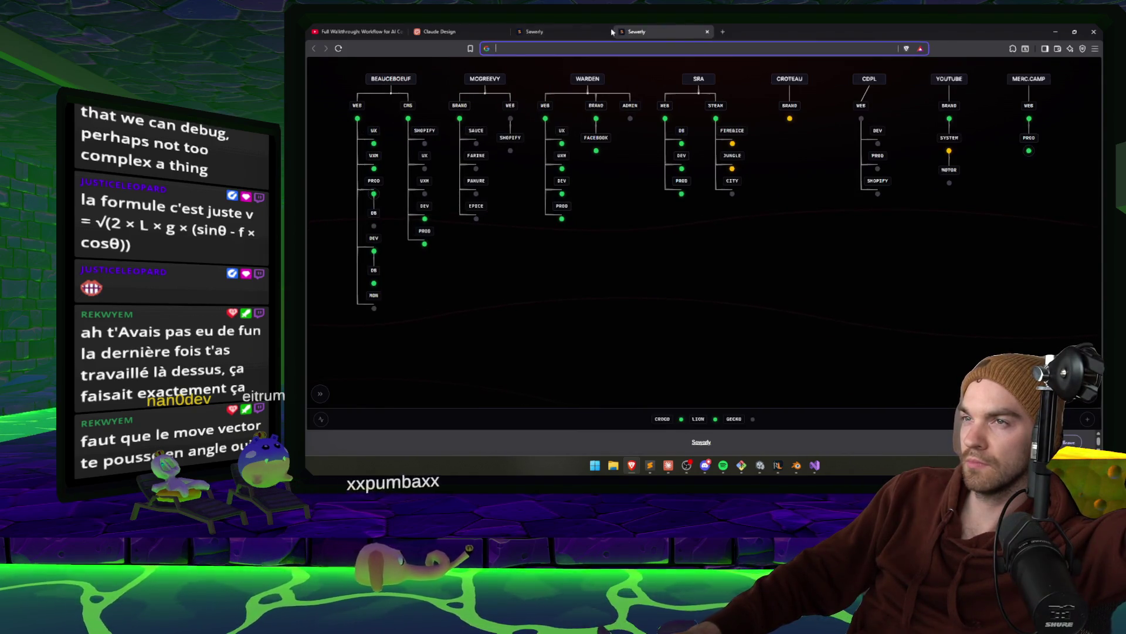
pyautogui.hotkey('ctrl', 'w')
# Focus the address bar, then the page, and switch over to the Claude app
pyautogui.click(519, 33)
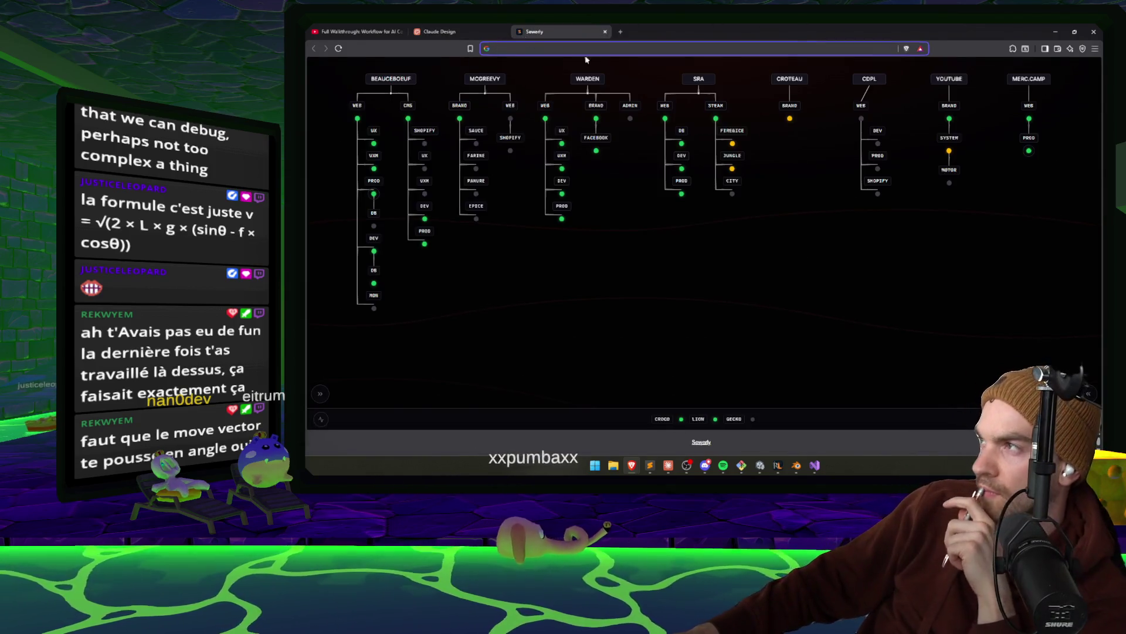
pyautogui.click(1065, 217)
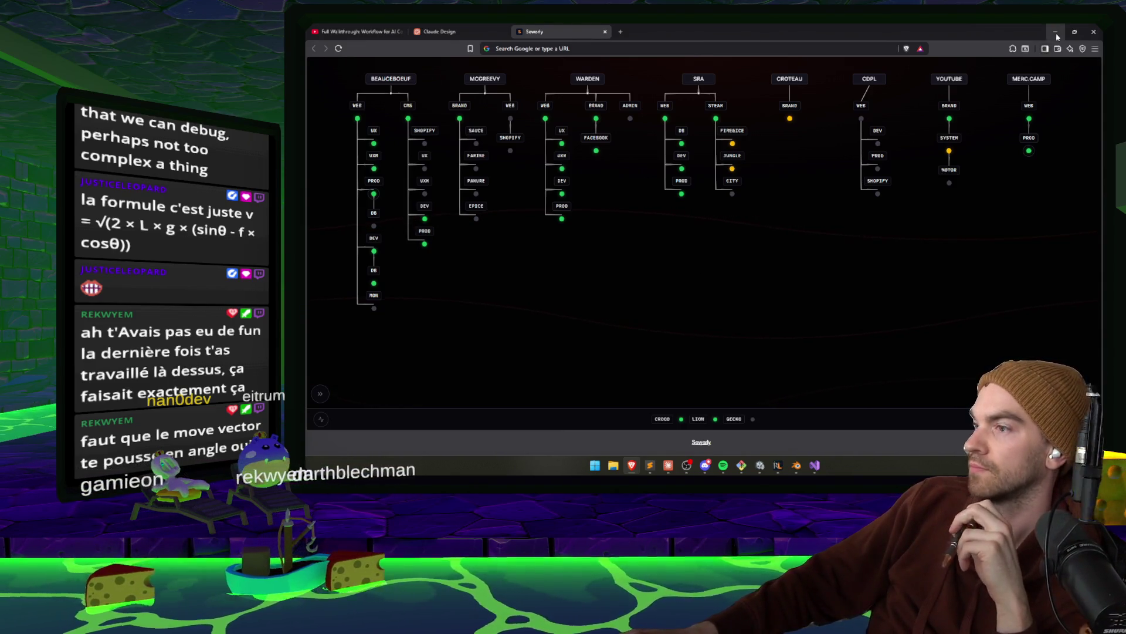
pyautogui.hotkey('alt', 'Tab')
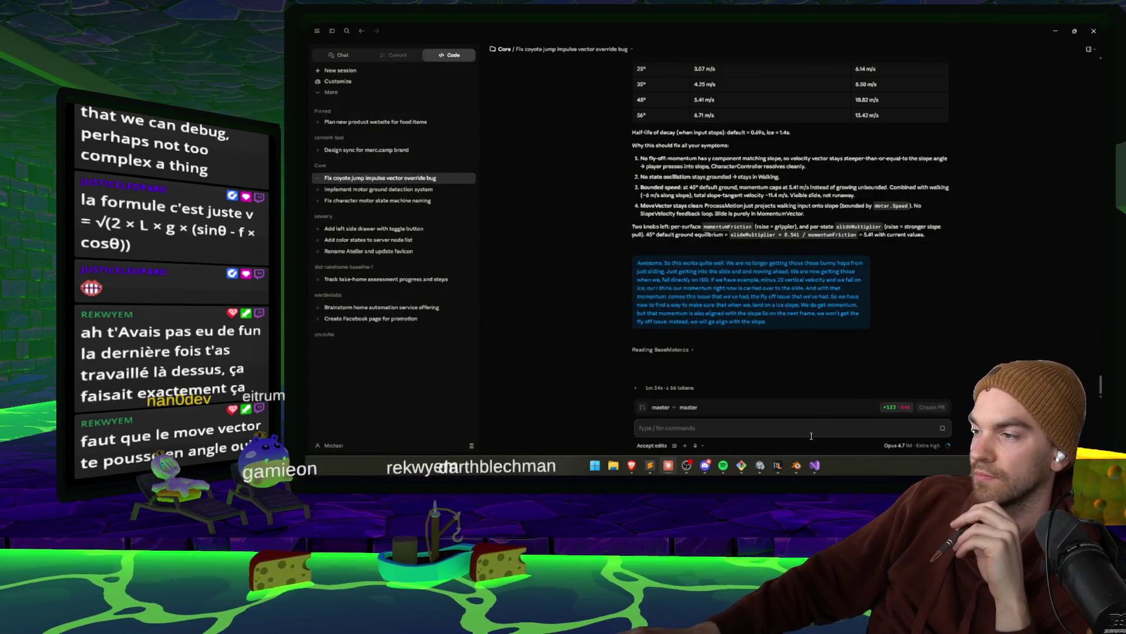
# Fly the Unity camera through the ice level, then in Blender select the slide mesh's right edge loop
pyautogui.click(761, 466)
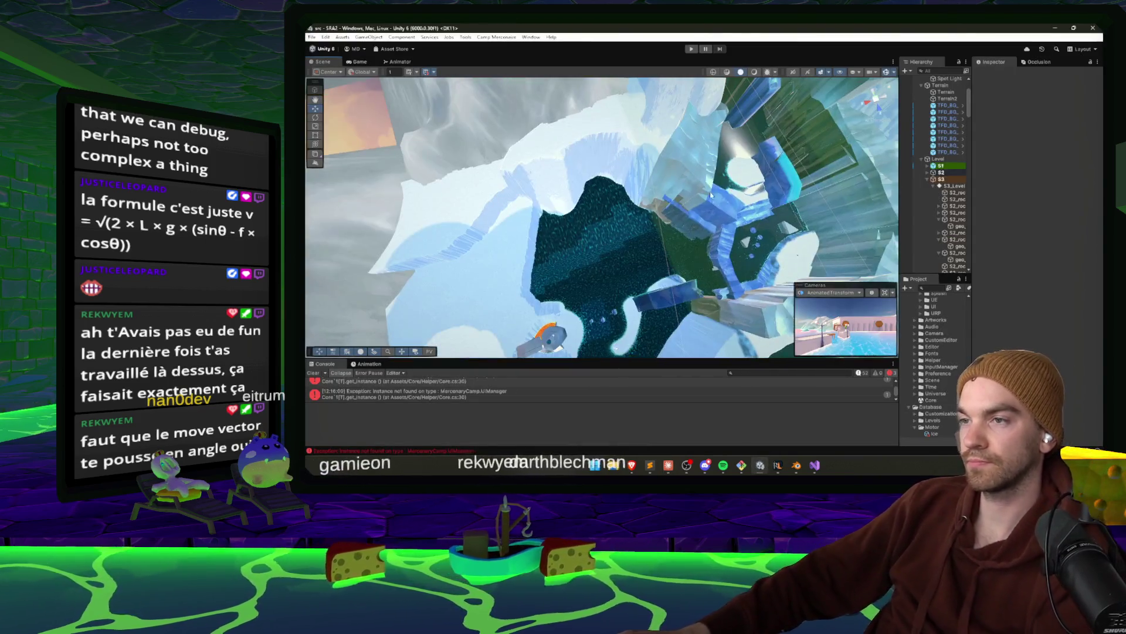
pyautogui.moveTo(741, 168)
pyautogui.mouseDown()
pyautogui.moveTo(729, 181)
pyautogui.moveTo(745, 241)
pyautogui.moveTo(494, 161)
pyautogui.moveTo(557, 187)
pyautogui.mouseUp()
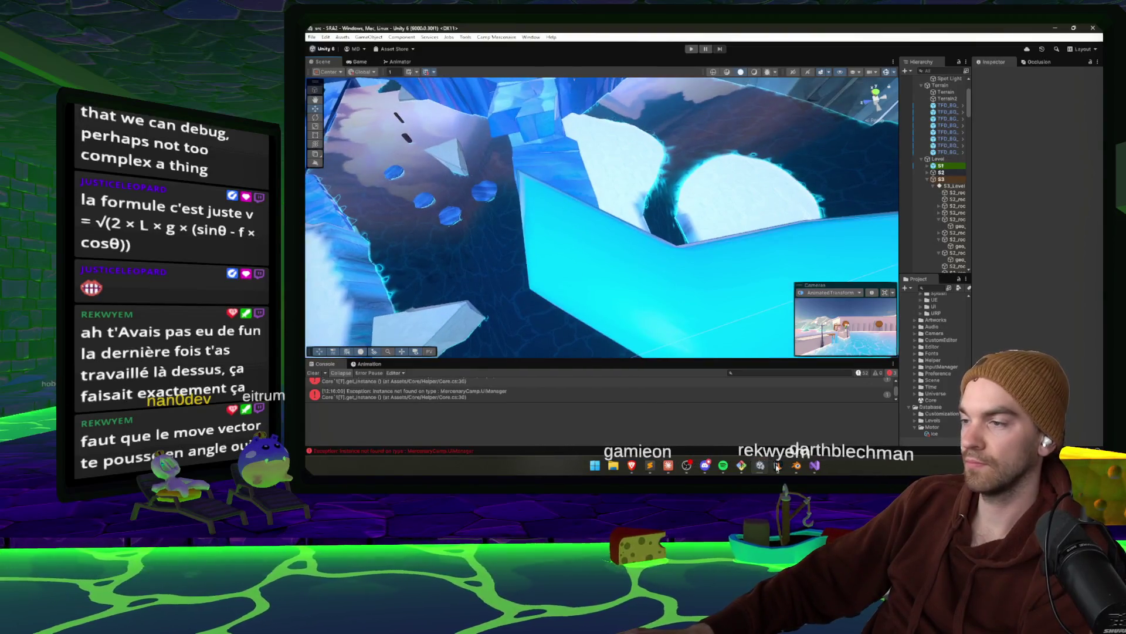
pyautogui.click(796, 464)
pyautogui.moveTo(786, 447); pyautogui.dragTo(783, 274)
pyautogui.keyDown('alt'); pyautogui.click(781, 248); pyautogui.keyUp('alt')
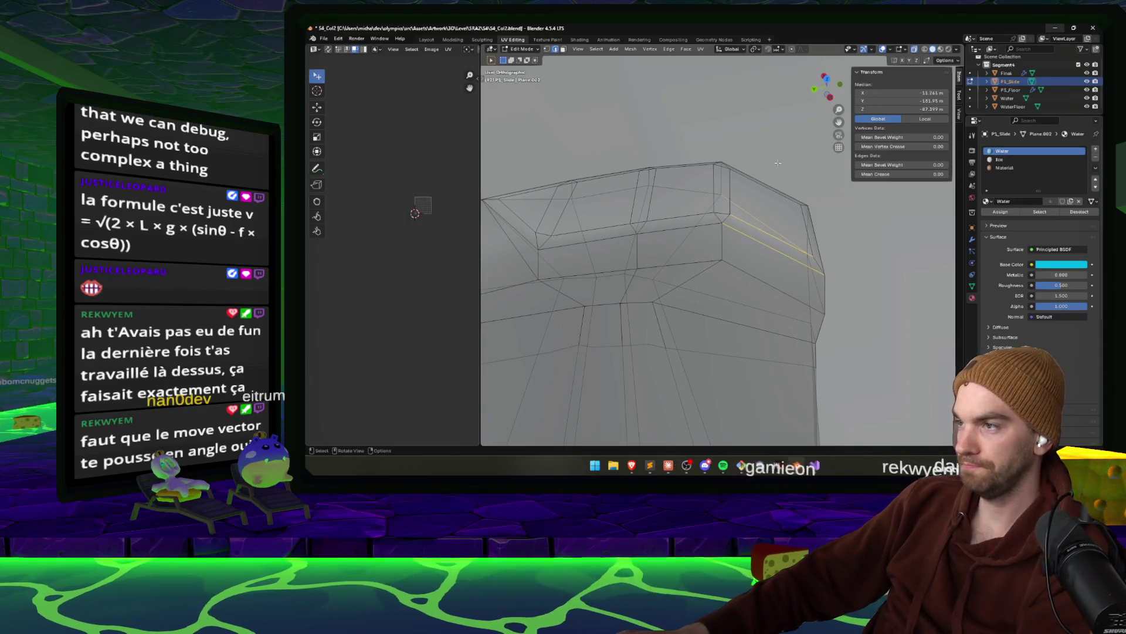
# Edge-slide a vertical edge loop near the end of the P1_Slide mesh to a new position
pyautogui.scroll(-3, 768, 393)
pyautogui.keyDown('alt'); pyautogui.click(746, 310); pyautogui.keyUp('alt')
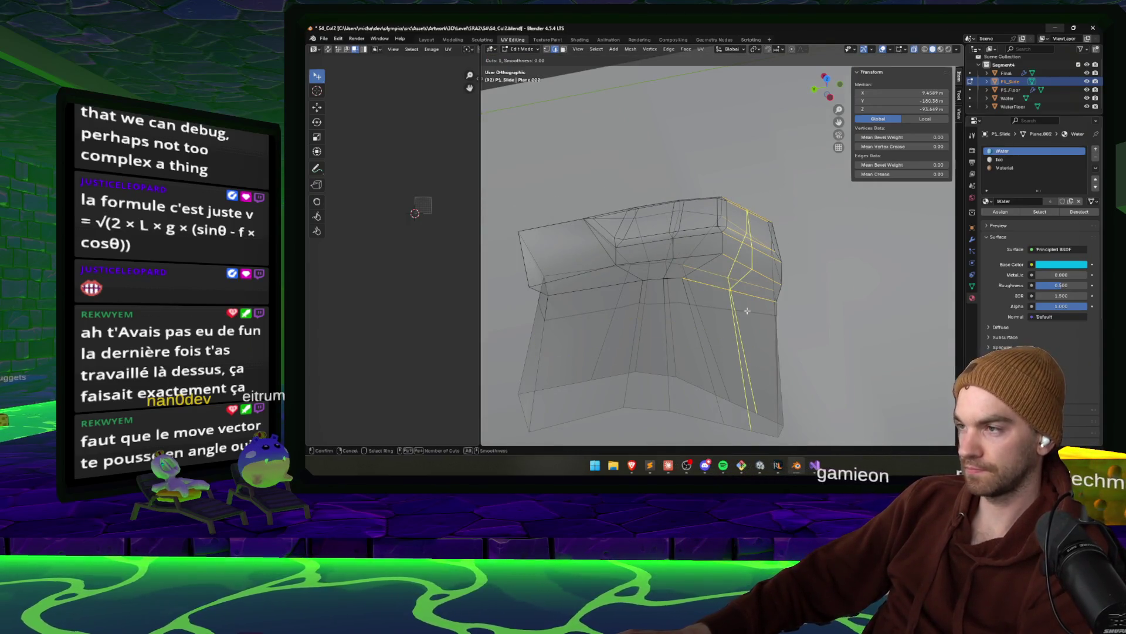
pyautogui.press('g')
pyautogui.press('g')
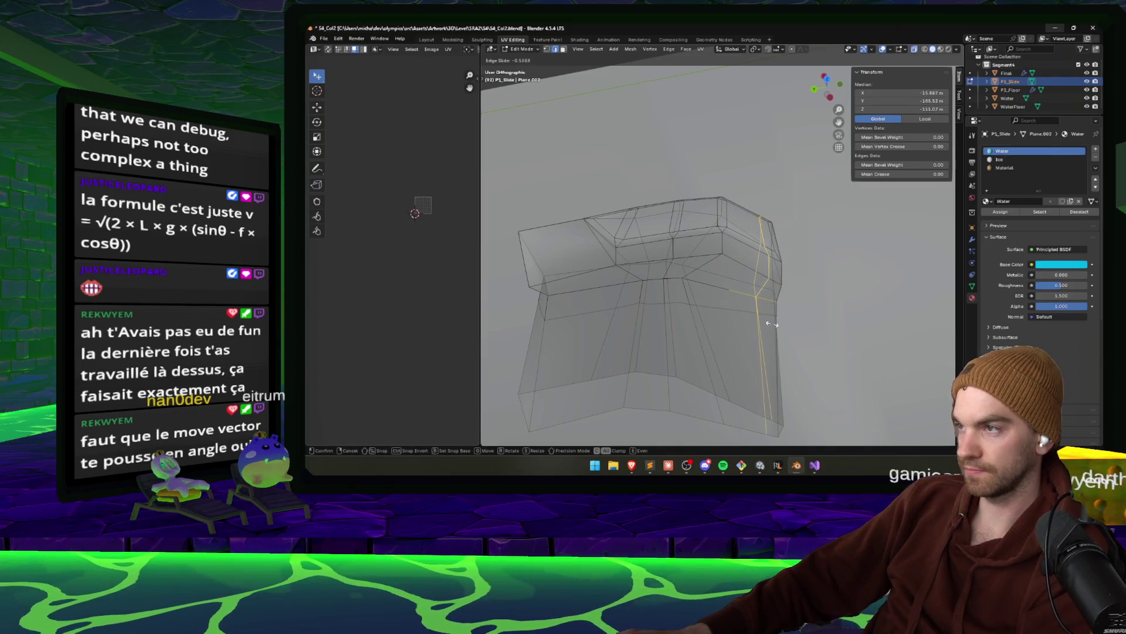
pyautogui.click(772, 324)
# Add a new loop cut around the right side of the slide mesh
pyautogui.moveTo(772, 324)
pyautogui.mouseDown()
pyautogui.moveTo(775, 273)
pyautogui.moveTo(766, 273)
pyautogui.mouseUp()
pyautogui.keyDown('ctrl'); pyautogui.keyDown('alt'); pyautogui.click(764, 273); pyautogui.keyUp('alt'); pyautogui.keyUp('ctrl')
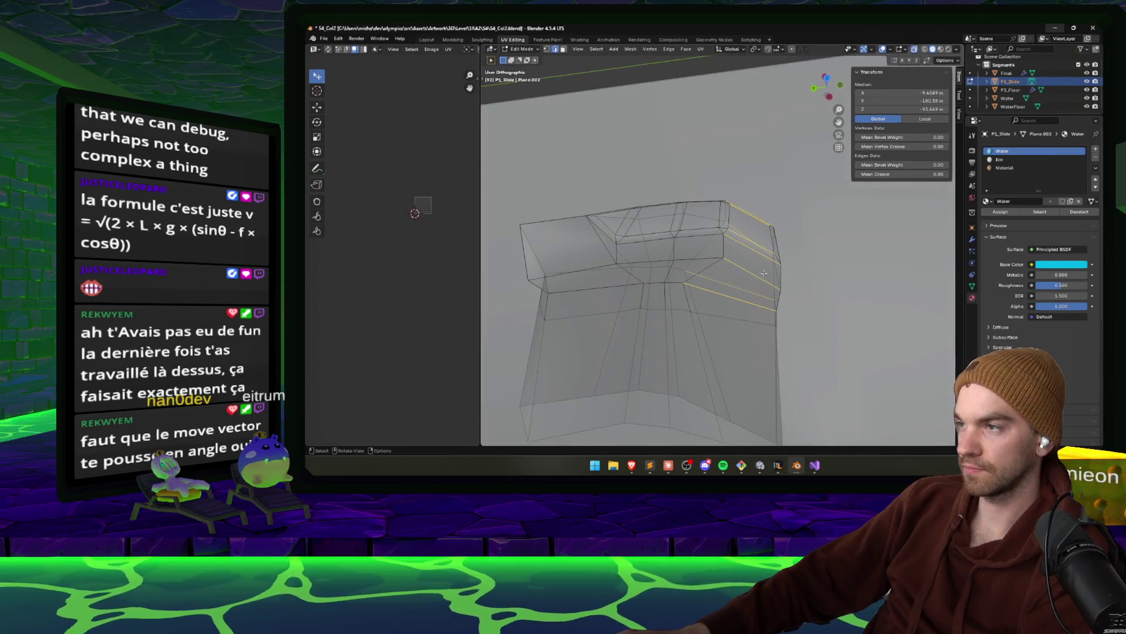
pyautogui.hotkey('ctrl', 'r')
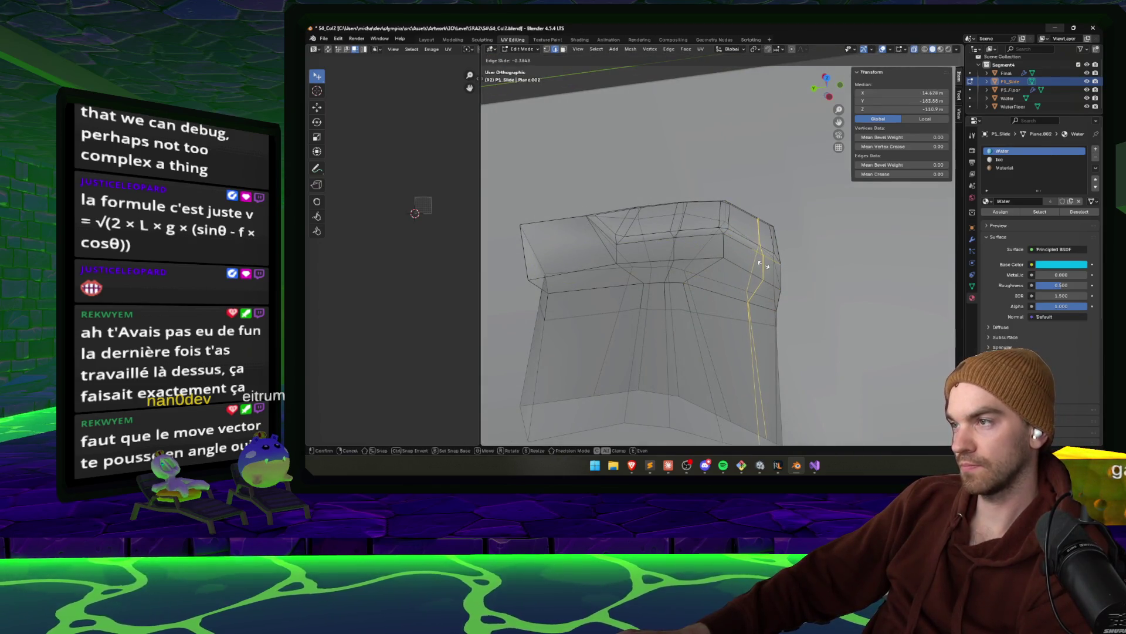
pyautogui.click(763, 264)
pyautogui.rightClick(762, 269)
pyautogui.press('Escape')
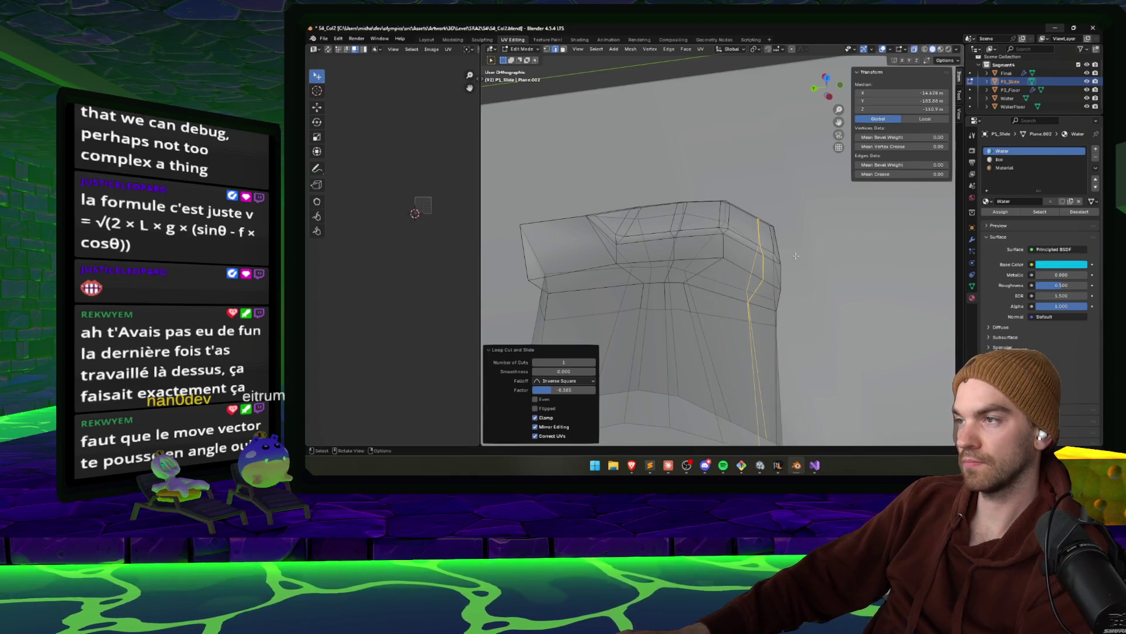
pyautogui.moveTo(763, 269); pyautogui.dragTo(763, 267)
# In face mode, move the slide's end face along the Y axis
pyautogui.press('3')
pyautogui.scroll(5, 763, 267)
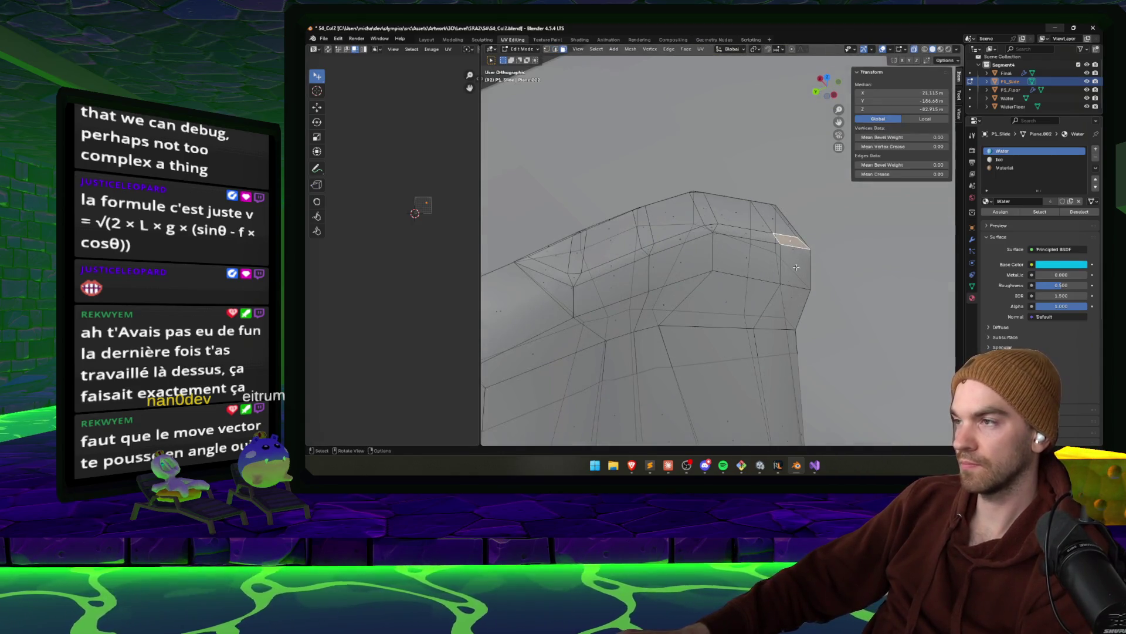
pyautogui.keyDown('shift'); pyautogui.click(794, 268); pyautogui.keyUp('shift')
pyautogui.moveTo(787, 314); pyautogui.dragTo(799, 288)
pyautogui.press('g')
pyautogui.press('x')
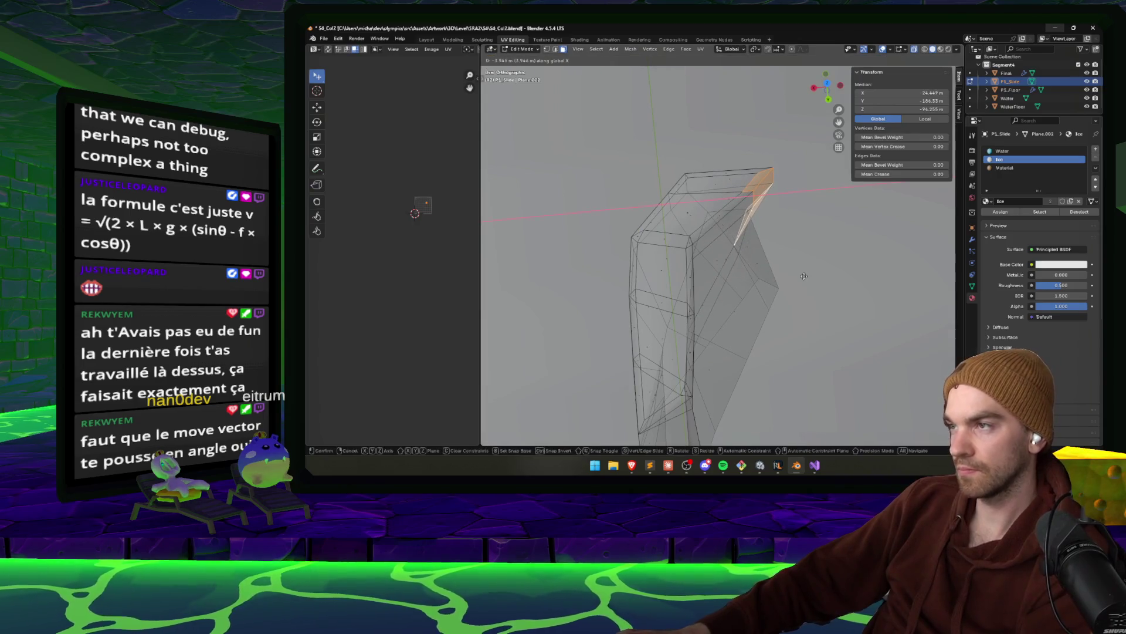
pyautogui.press('y')
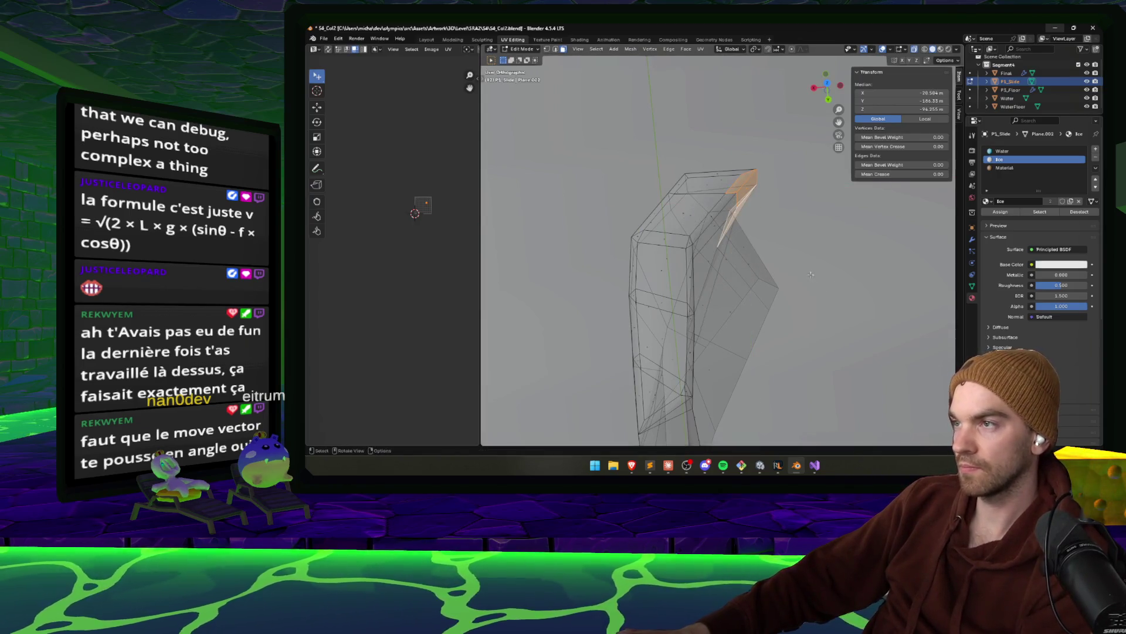
pyautogui.click(827, 282)
# Extrude the end face outward along the X axis into a new section
pyautogui.moveTo(827, 282); pyautogui.dragTo(723, 235)
pyautogui.moveTo(807, 265); pyautogui.dragTo(772, 250)
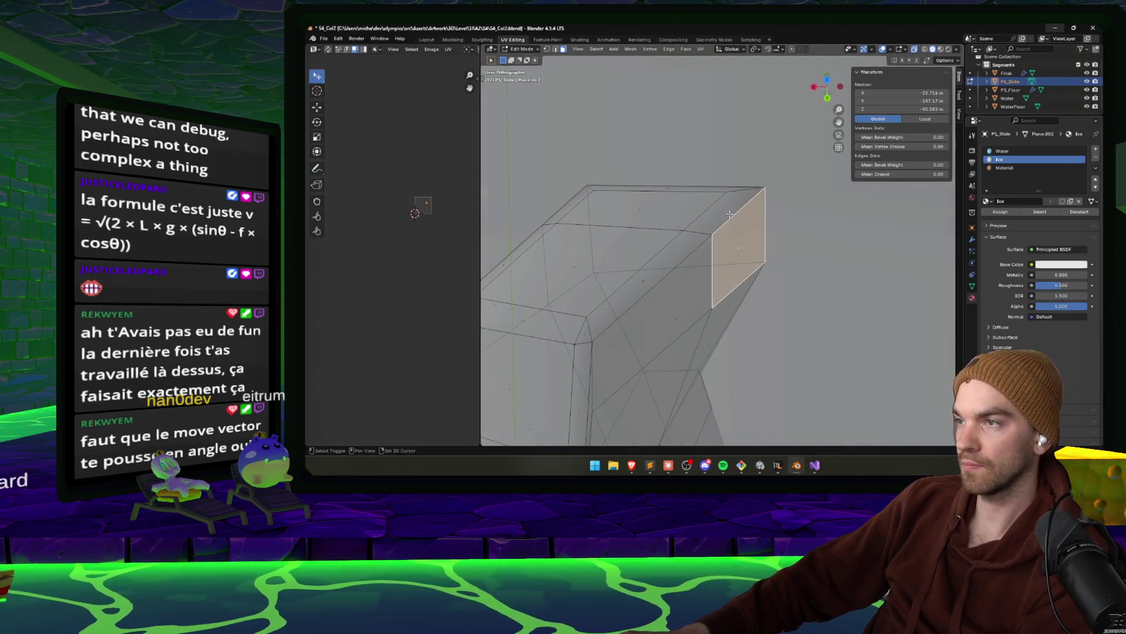
pyautogui.press('e')
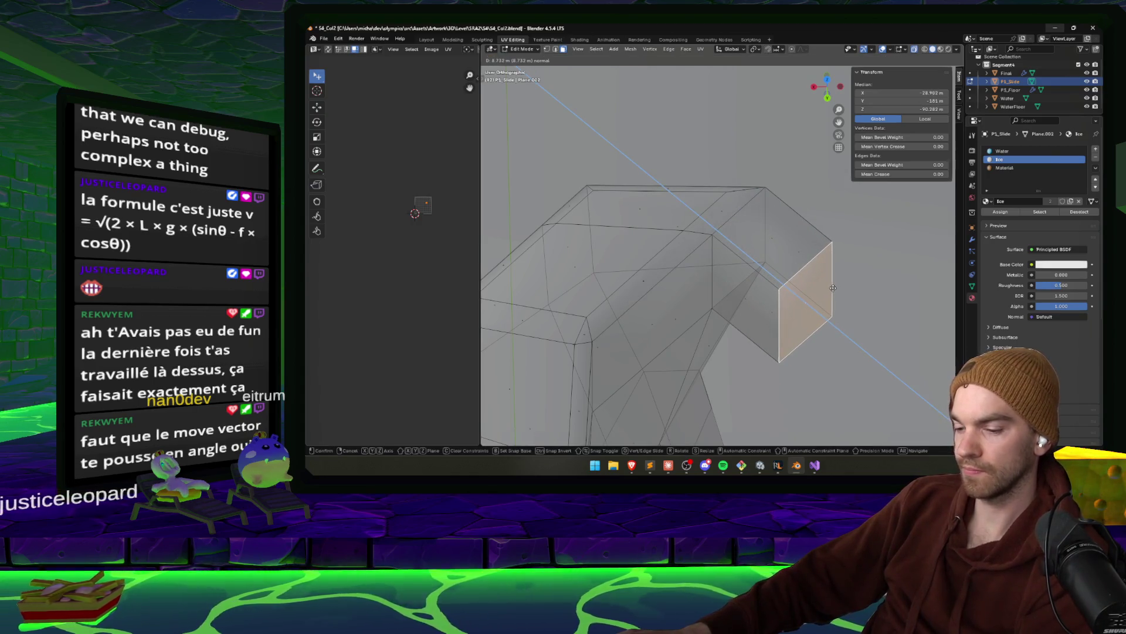
pyautogui.press('x')
pyautogui.click(834, 286)
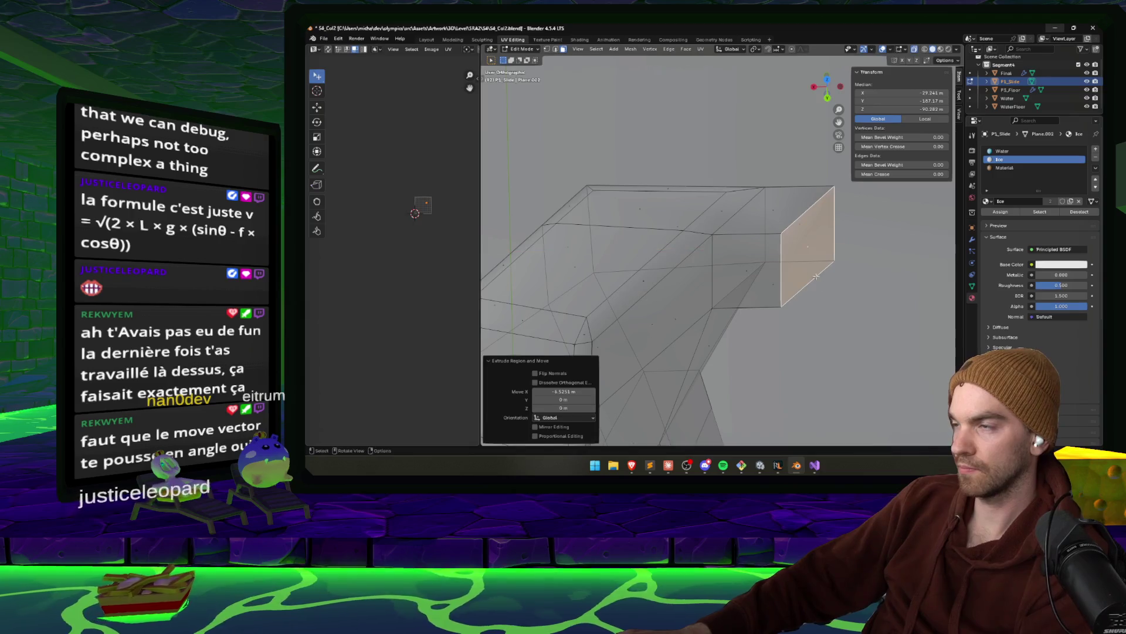
# Move the top vertex of the new section along the X axis
pyautogui.moveTo(834, 285); pyautogui.dragTo(698, 136)
pyautogui.press('g')
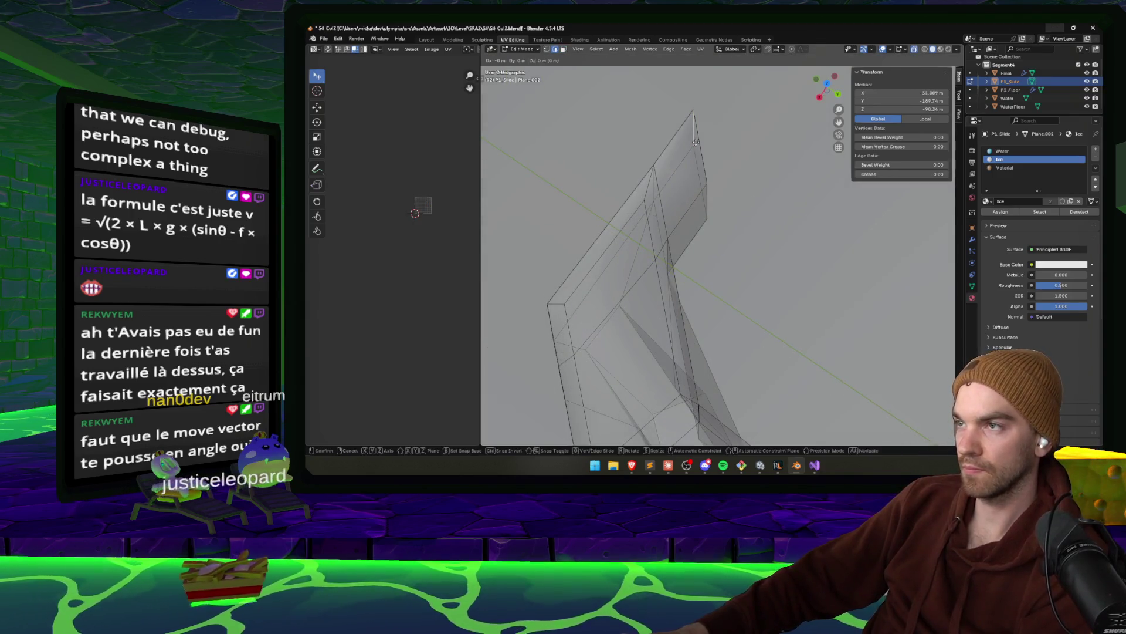
pyautogui.press('x')
pyautogui.click(773, 187)
# Save S4_Col2.blend and return to the Unity editor's Scene view
pyautogui.scroll(3, 772, 188)
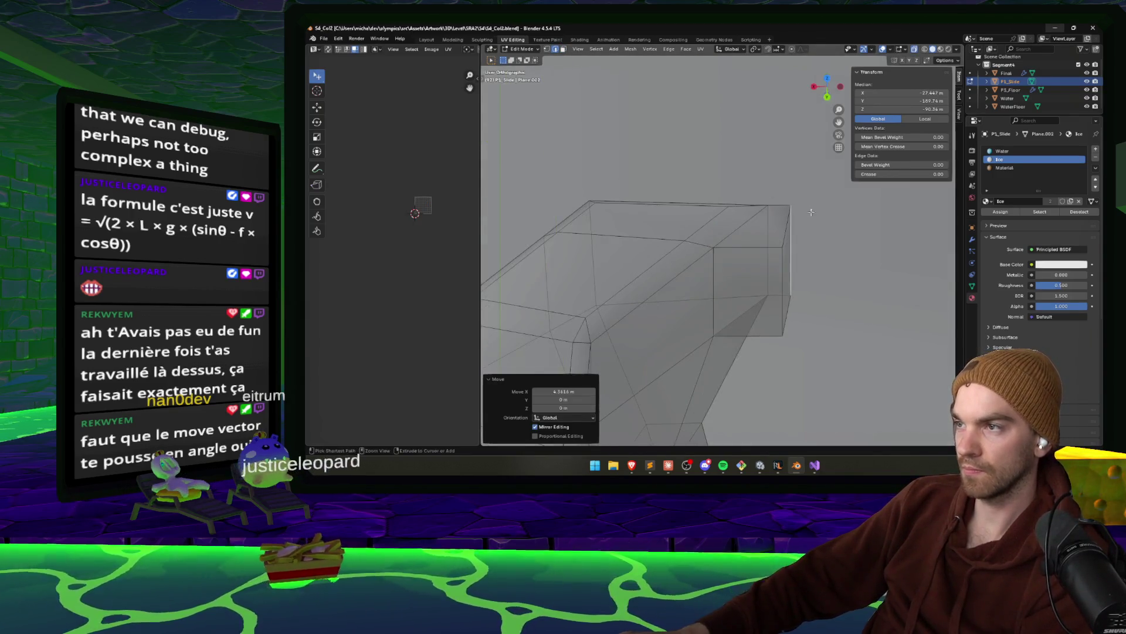
pyautogui.hotkey('ctrl', 's')
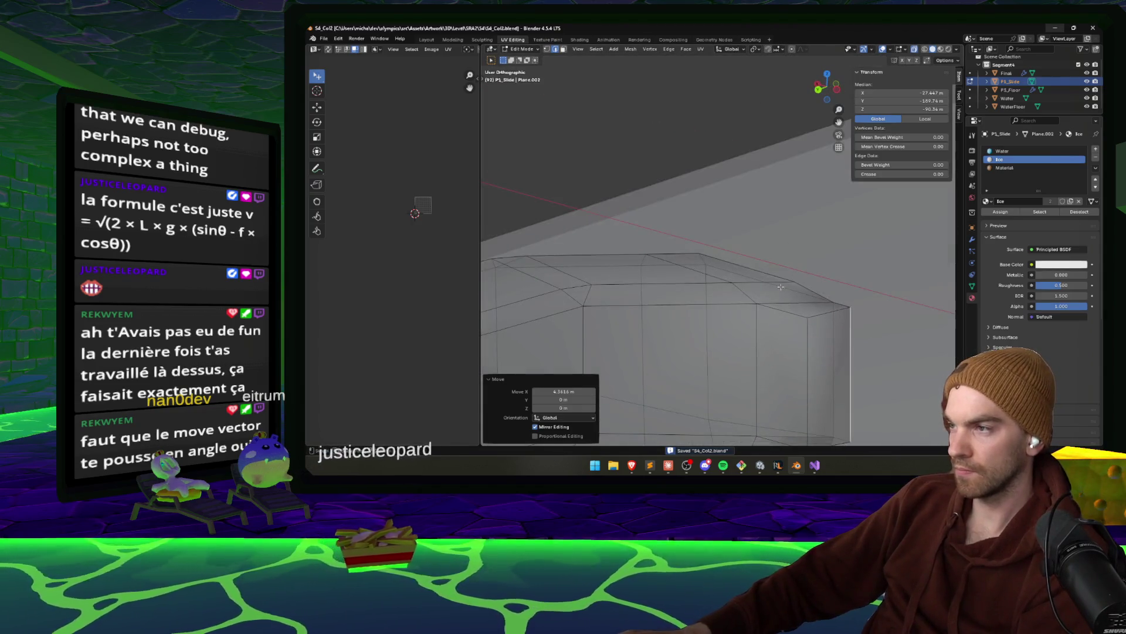
pyautogui.click(769, 284)
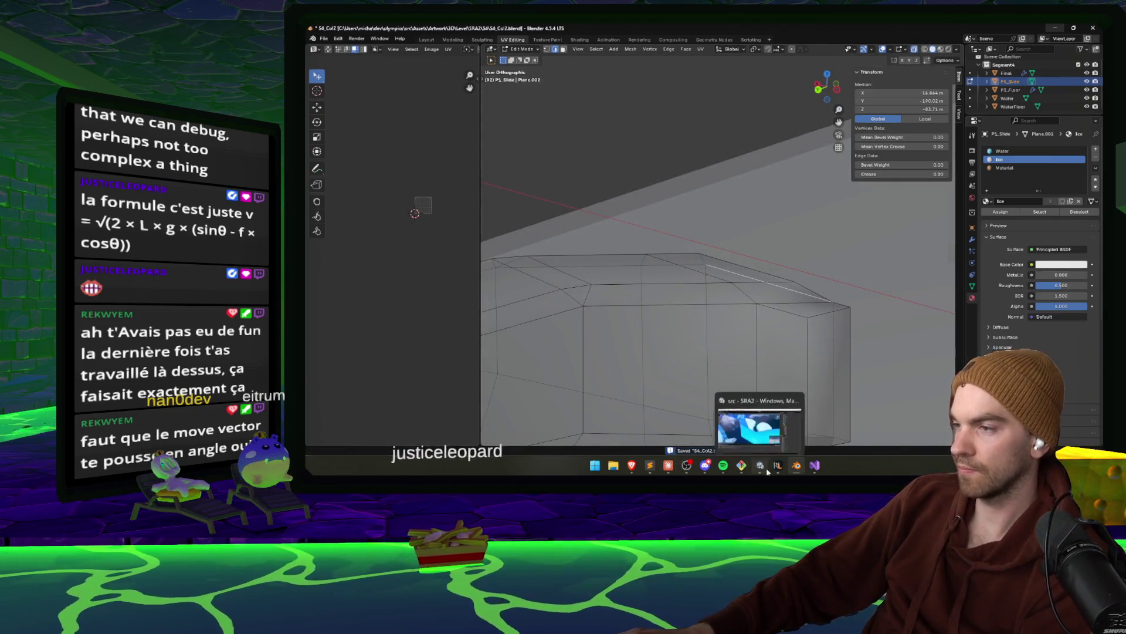
pyautogui.click(763, 467)
pyautogui.moveTo(634, 227)
pyautogui.mouseDown()
pyautogui.moveTo(565, 159)
pyautogui.moveTo(657, 147)
pyautogui.moveTo(494, 183)
pyautogui.moveTo(597, 171)
pyautogui.moveTo(858, 205)
pyautogui.moveTo(866, 130)
pyautogui.moveTo(613, 150)
pyautogui.moveTo(608, 251)
pyautogui.mouseUp()
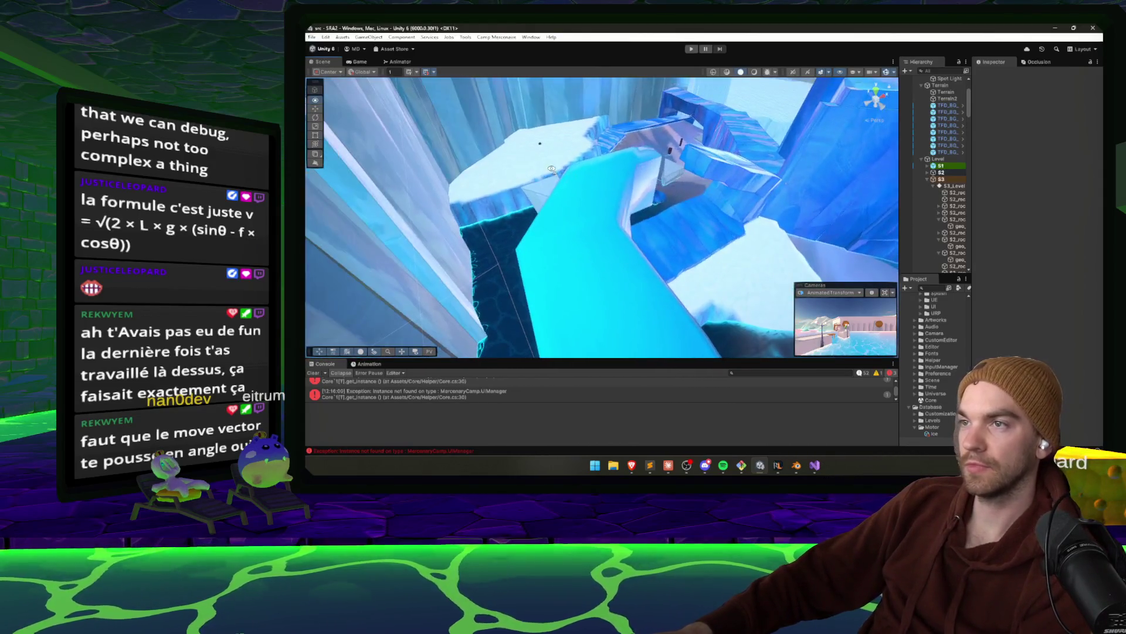
# Search the Project for 'snow' and drag the snow material onto the slide's lower surface
pyautogui.scroll(3, 607, 224)
pyautogui.click(616, 209)
pyautogui.moveTo(616, 209)
pyautogui.mouseDown()
pyautogui.moveTo(645, 195)
pyautogui.moveTo(643, 158)
pyautogui.mouseUp()
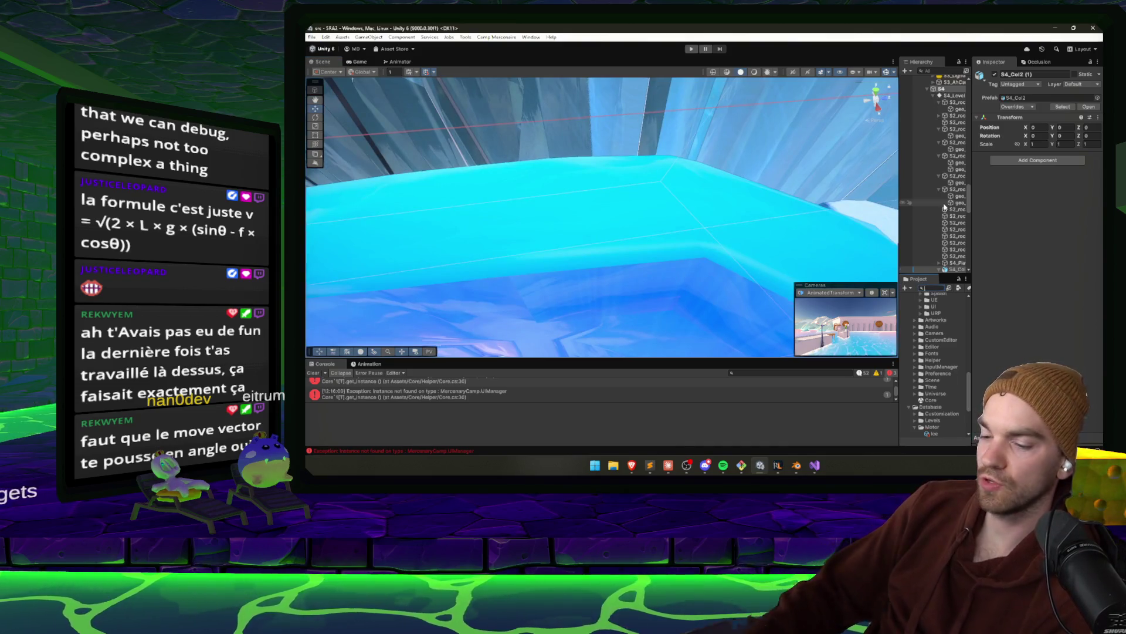
pyautogui.write('snow')
pyautogui.moveTo(940, 349); pyautogui.dragTo(689, 213)
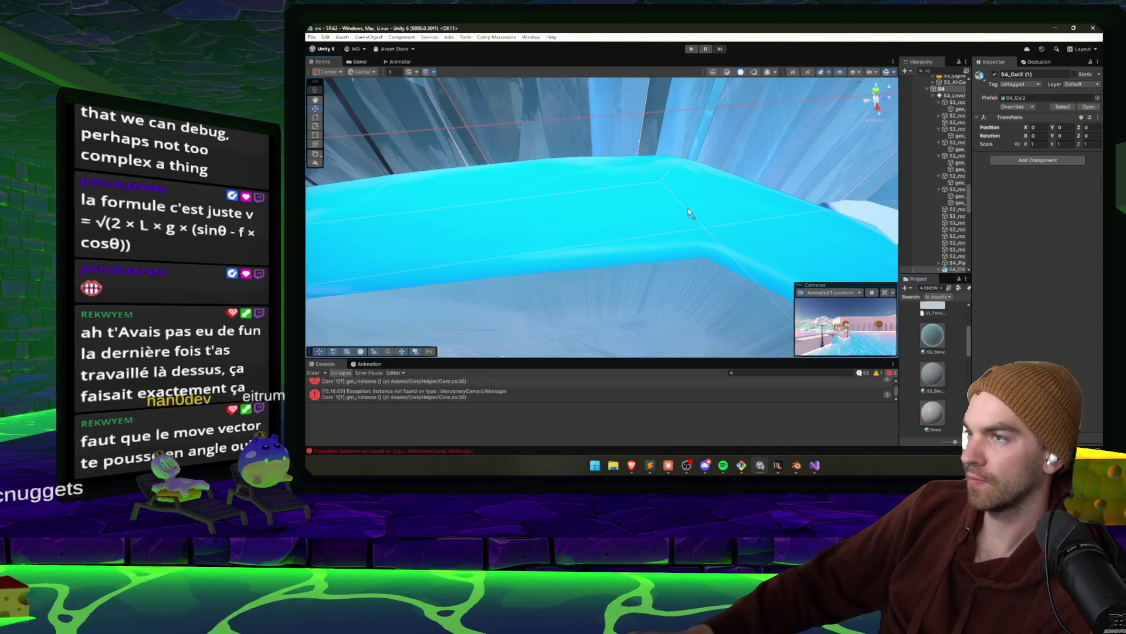
pyautogui.moveTo(494, 216); pyautogui.dragTo(554, 267)
pyautogui.moveTo(905, 368); pyautogui.dragTo(791, 258)
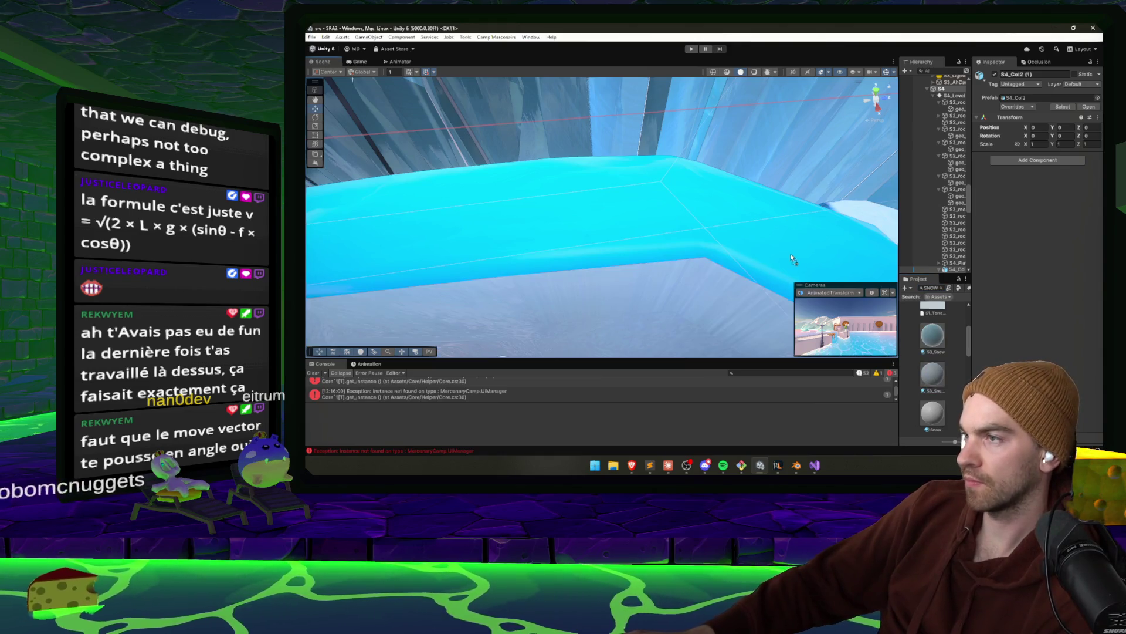
pyautogui.moveTo(469, 239); pyautogui.dragTo(580, 231)
# Select the P1_Slide ice surface in the scene and frame the view on it
pyautogui.click(580, 231)
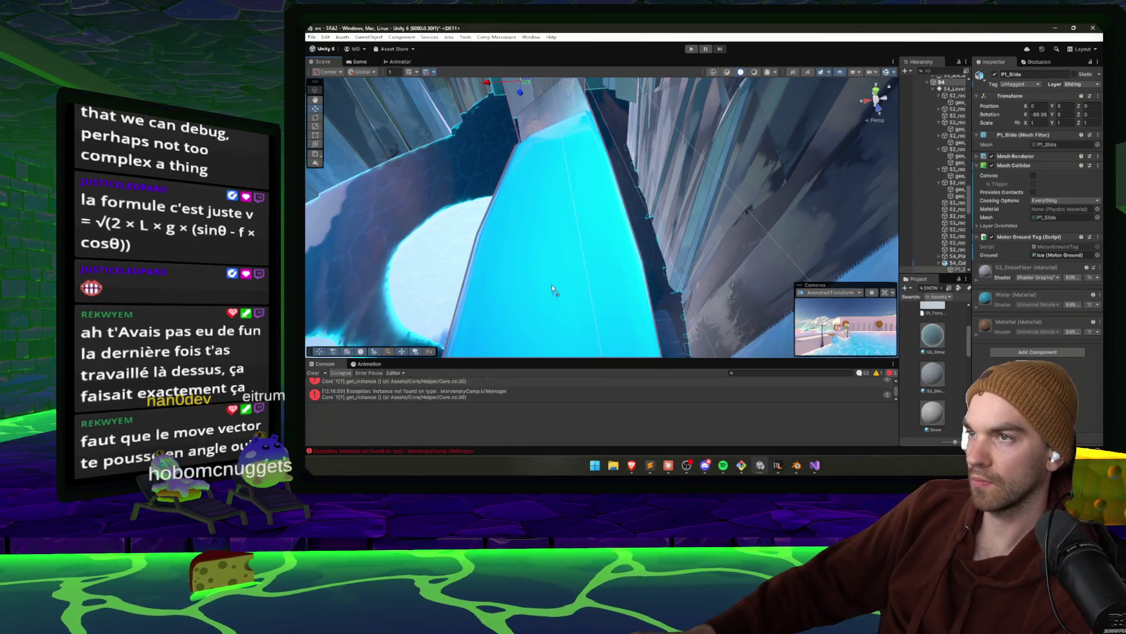
pyautogui.click(549, 221)
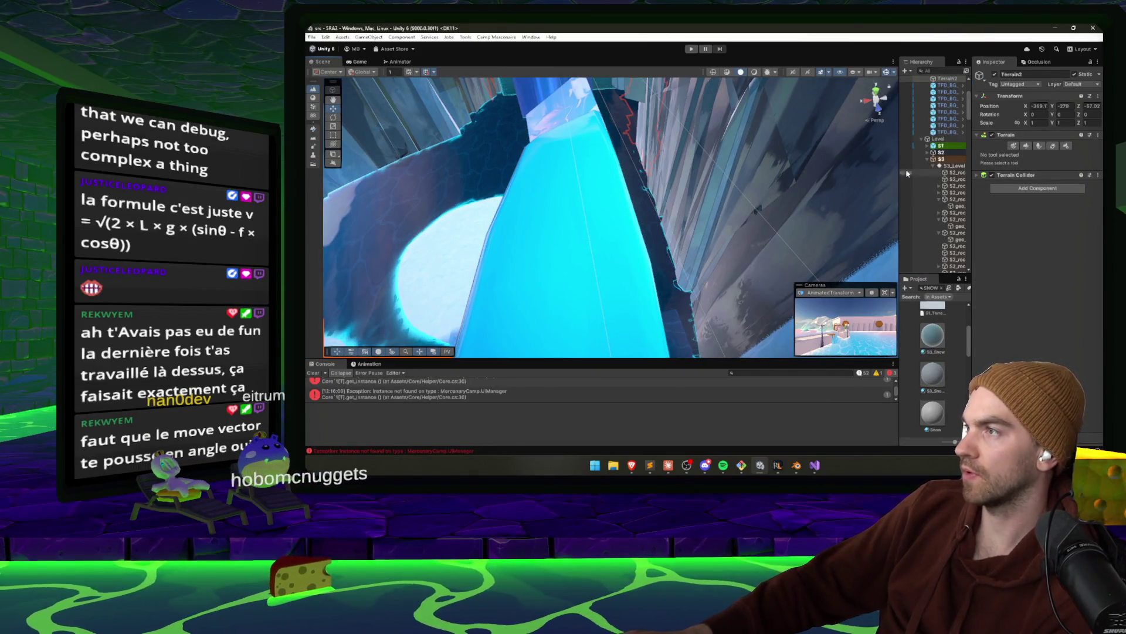
pyautogui.click(566, 231)
pyautogui.scroll(-3, 931, 203)
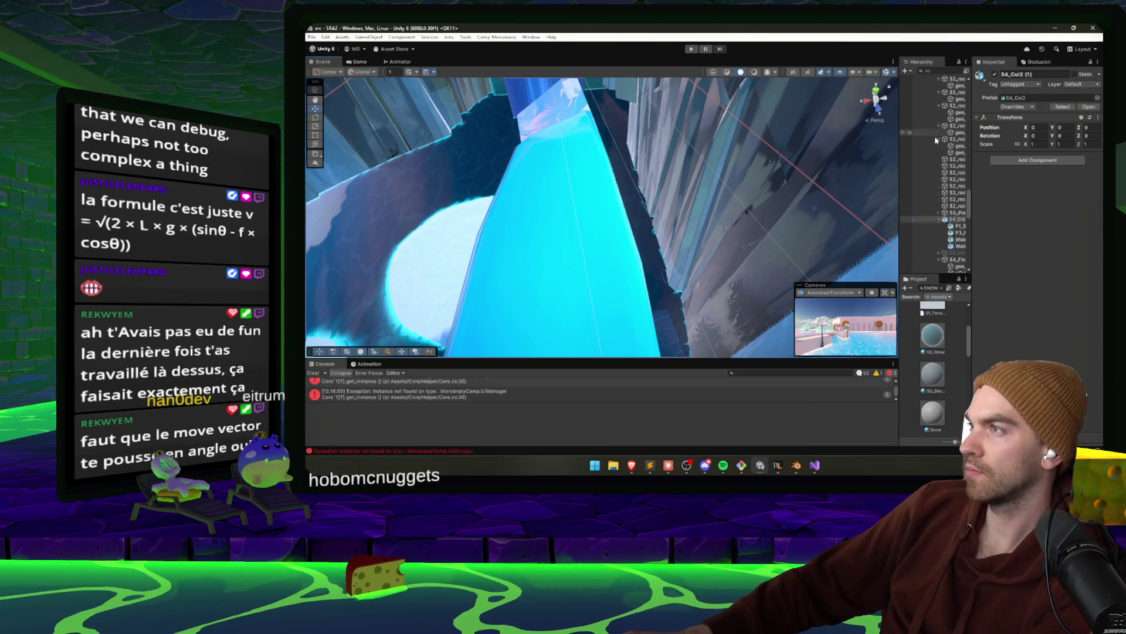
pyautogui.click(527, 254)
pyautogui.press('f')
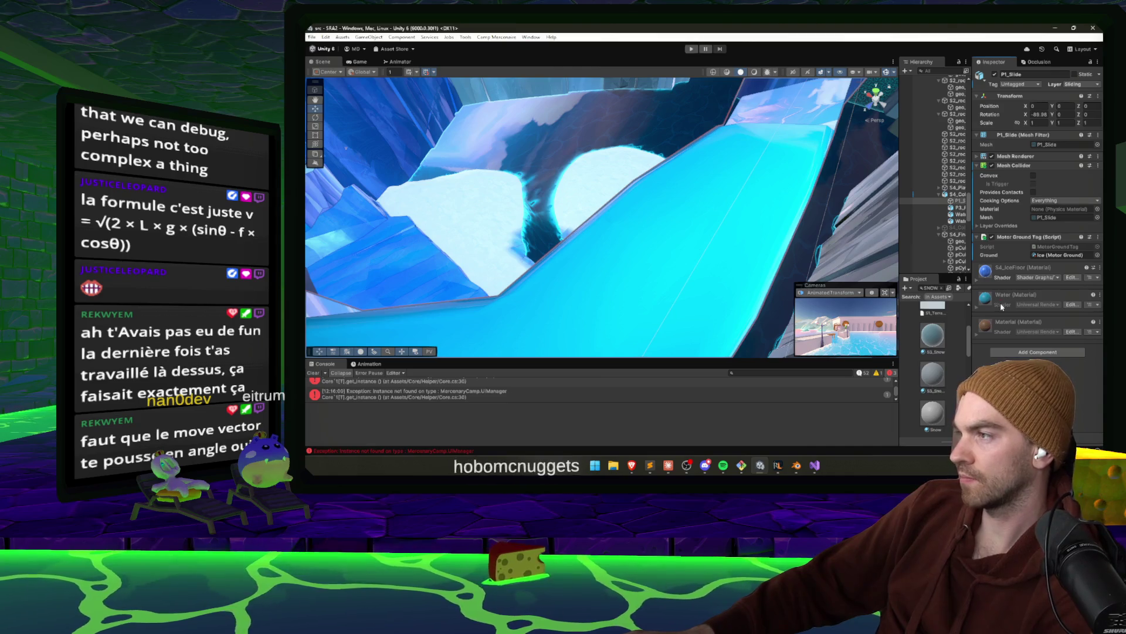
# Check the Water material, ping the P1_Slide mesh, and open S4_Col2's Materials import tab
pyautogui.click(979, 307)
pyautogui.scroll(-3, 1003, 308)
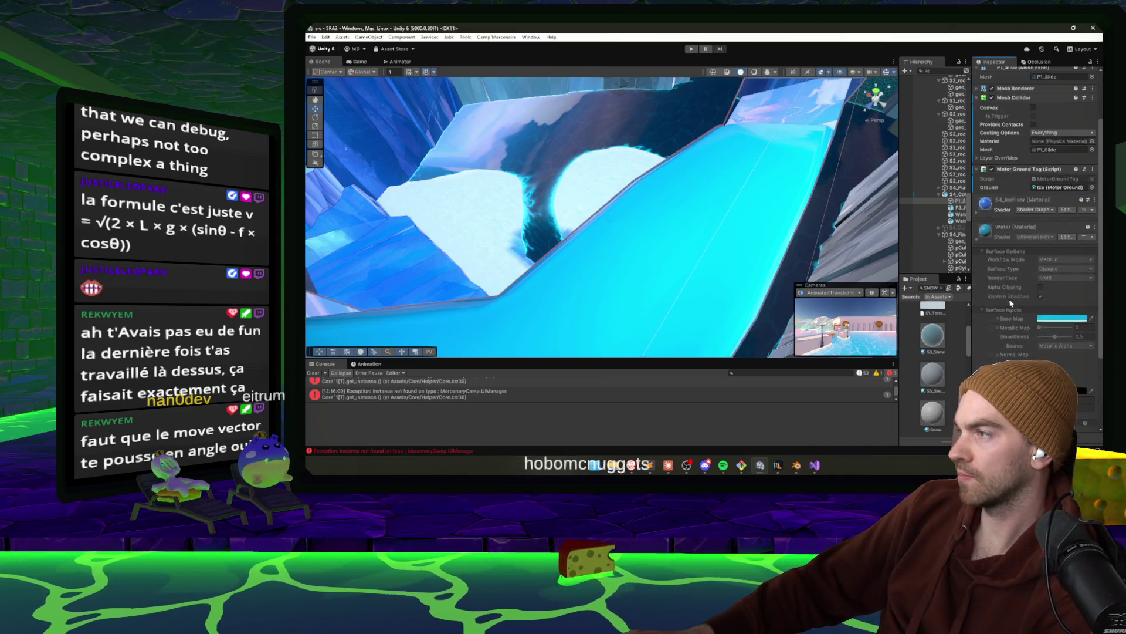
pyautogui.click(1005, 235)
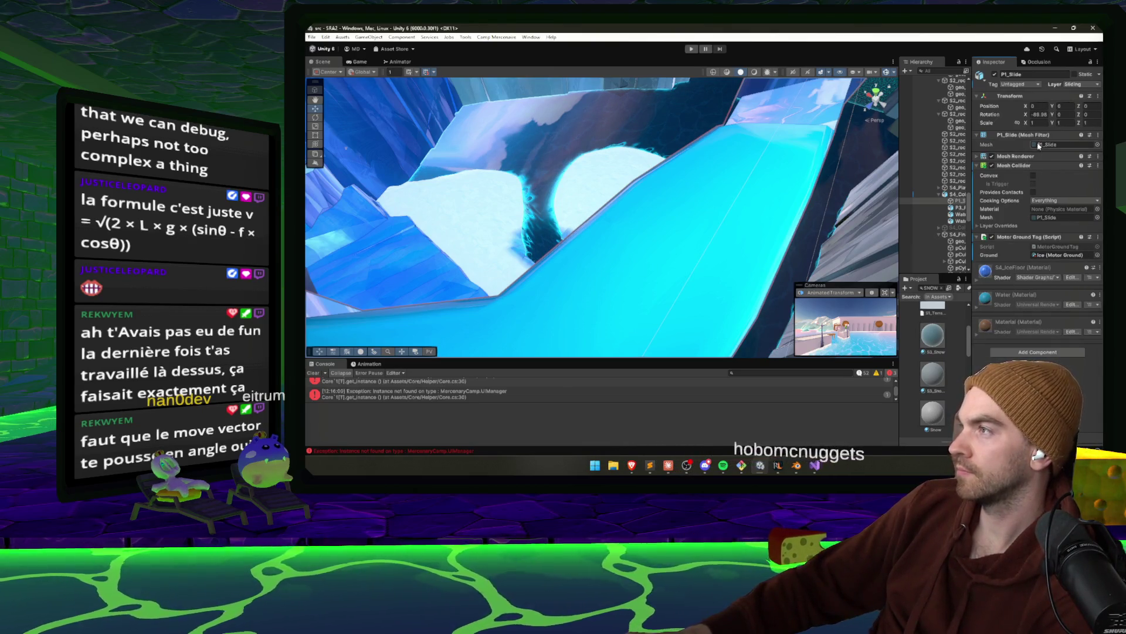
pyautogui.click(1056, 144)
pyautogui.click(958, 318)
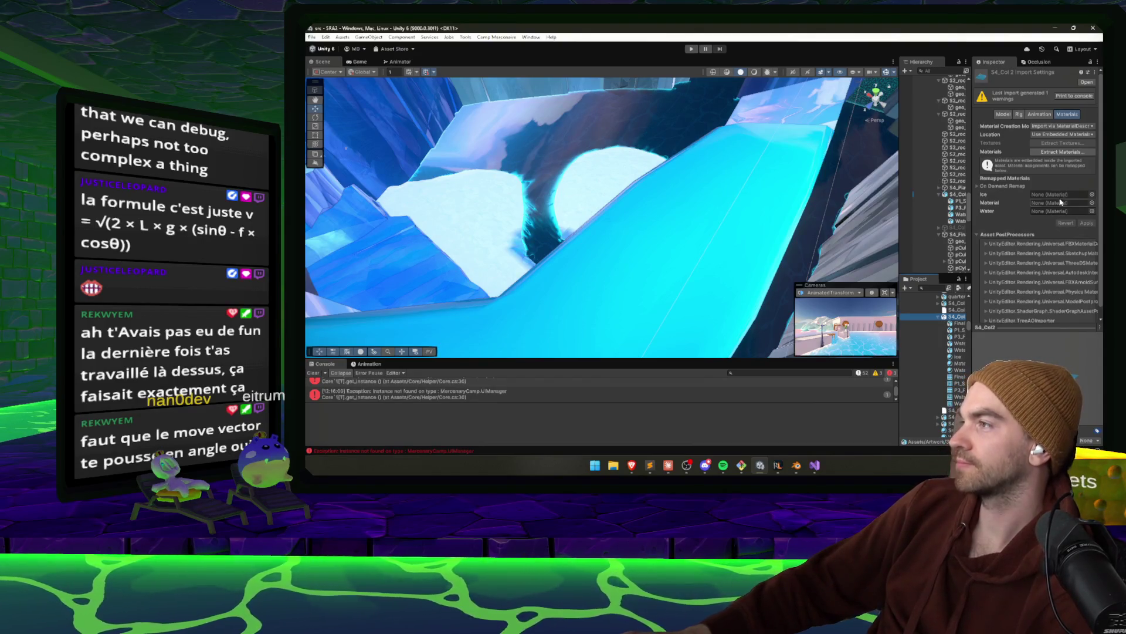
# Cancel Extract Materials, assign Snow to the Water remap slot, and check the snowy slide
pyautogui.click(1058, 152)
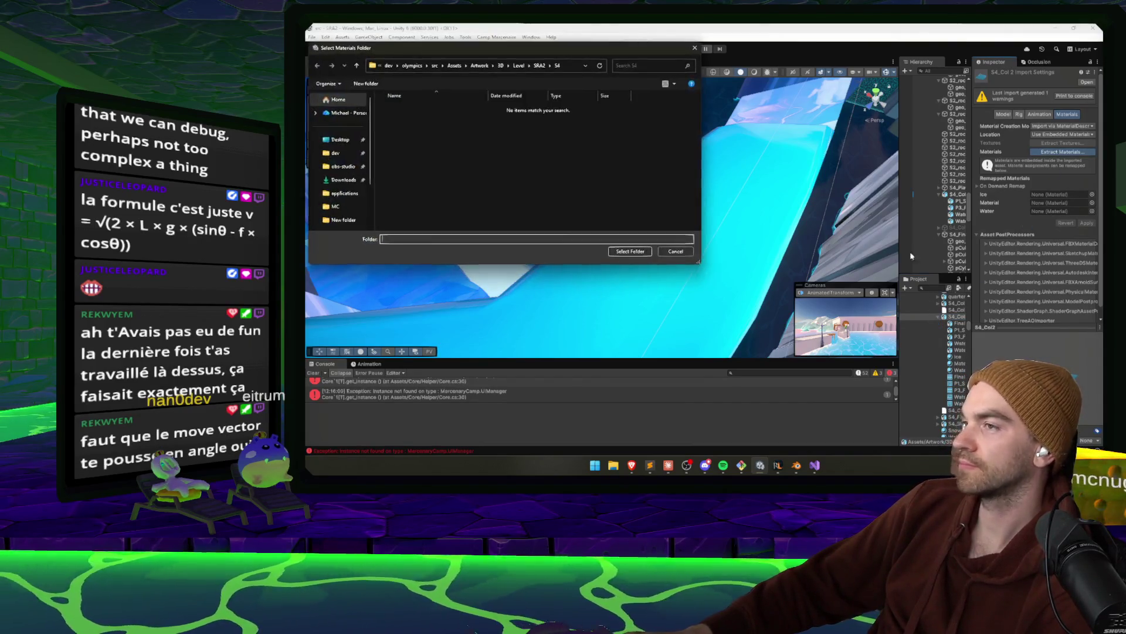
pyautogui.click(693, 48)
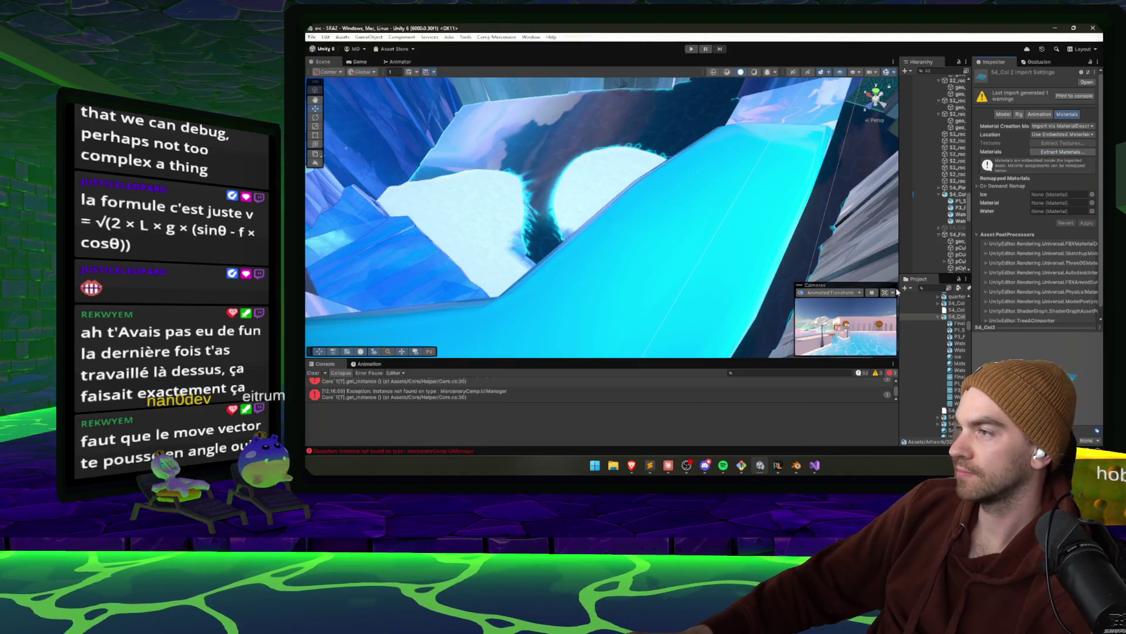
pyautogui.moveTo(900, 292); pyautogui.dragTo(826, 291)
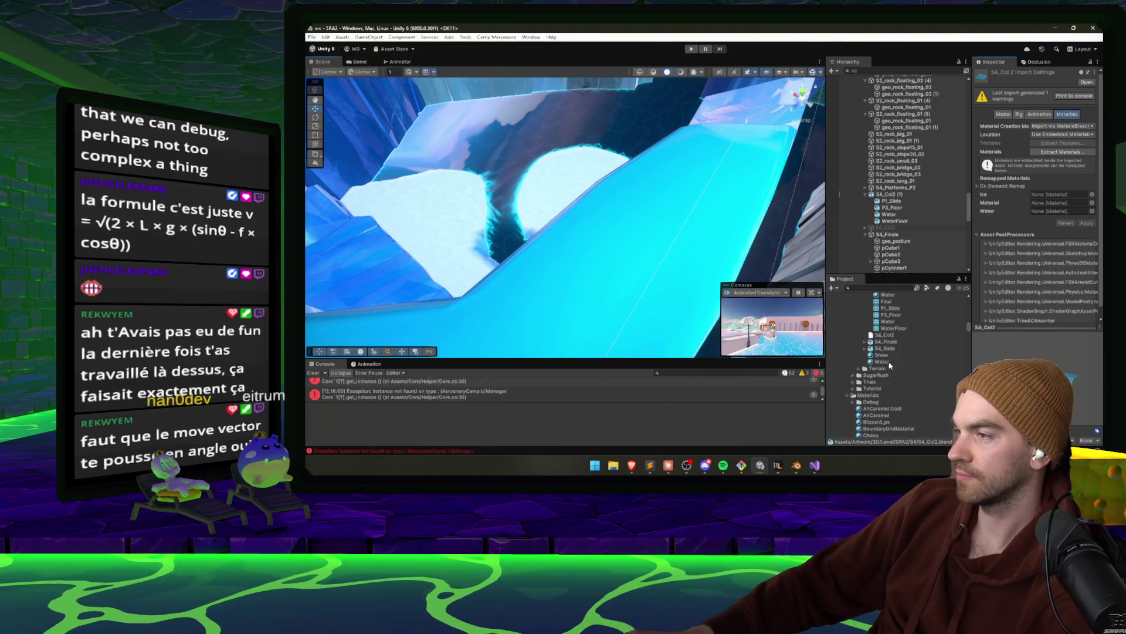
pyautogui.click(1048, 204)
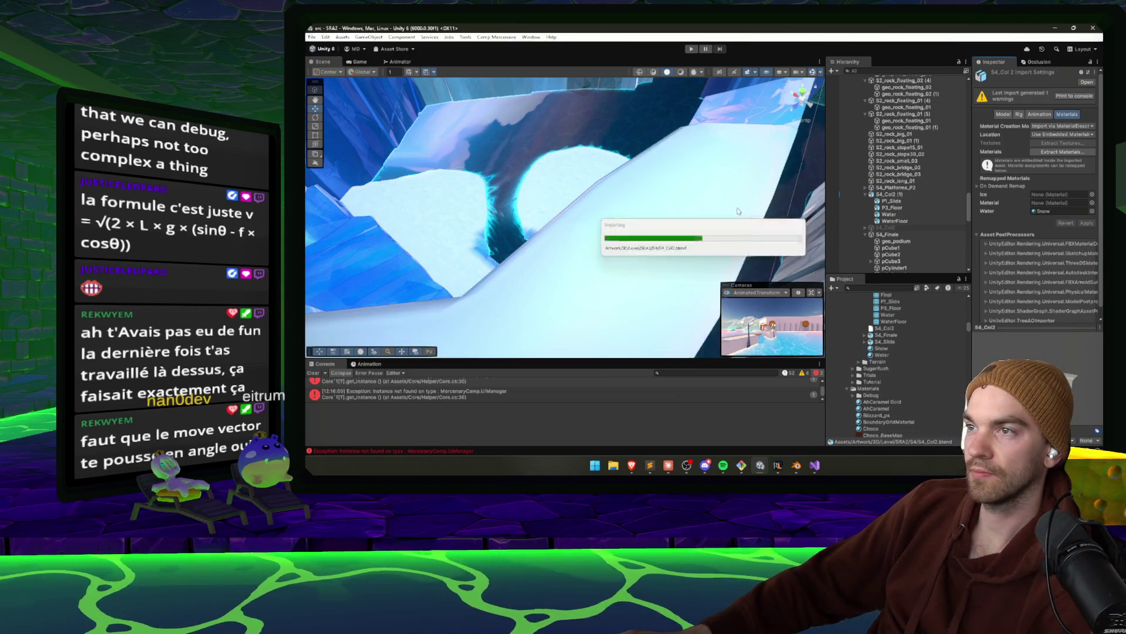
pyautogui.moveTo(764, 207)
pyautogui.mouseDown()
pyautogui.moveTo(575, 176)
pyautogui.moveTo(463, 195)
pyautogui.moveTo(758, 137)
pyautogui.moveTo(763, 171)
pyautogui.moveTo(579, 260)
pyautogui.moveTo(610, 198)
pyautogui.moveTo(535, 151)
pyautogui.moveTo(528, 180)
pyautogui.mouseUp()
# Select the P1_Slide and the big ice rocks beside it to inspect them
pyautogui.rightClick(579, 255)
pyautogui.click(557, 264)
pyautogui.click(511, 205)
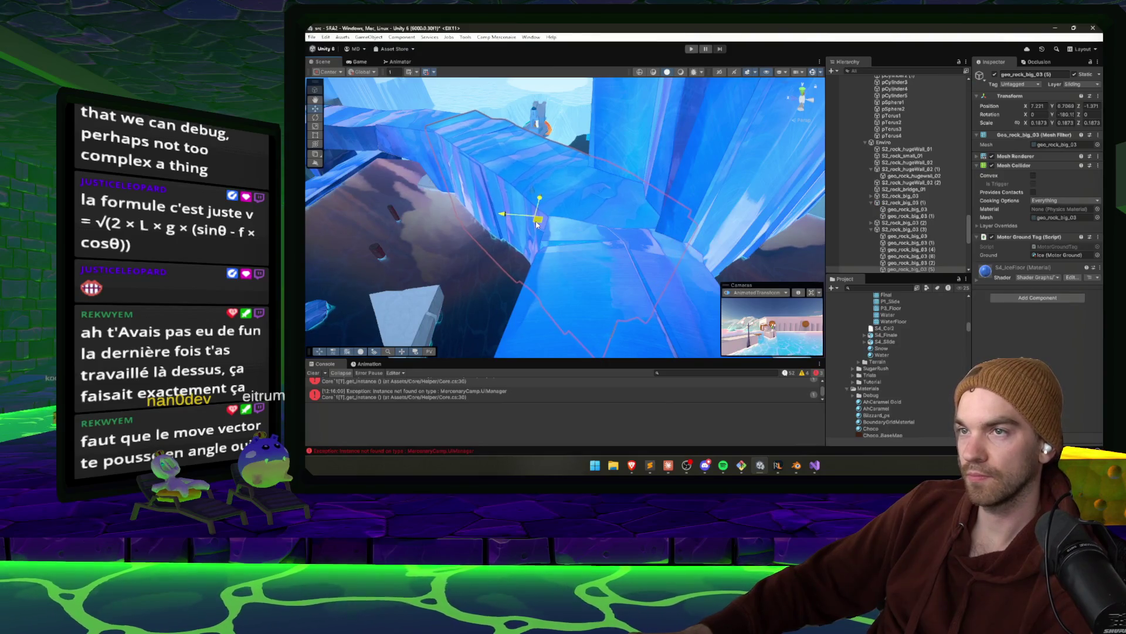
pyautogui.moveTo(537, 223)
pyautogui.mouseDown()
pyautogui.moveTo(699, 173)
pyautogui.moveTo(662, 210)
pyautogui.moveTo(613, 221)
pyautogui.moveTo(728, 221)
pyautogui.moveTo(587, 217)
pyautogui.moveTo(581, 208)
pyautogui.moveTo(602, 214)
pyautogui.moveTo(463, 180)
pyautogui.moveTo(697, 150)
pyautogui.moveTo(643, 115)
pyautogui.moveTo(492, 160)
pyautogui.moveTo(773, 157)
pyautogui.moveTo(857, 199)
pyautogui.moveTo(455, 175)
pyautogui.moveTo(525, 177)
pyautogui.mouseUp()
pyautogui.click(567, 217)
pyautogui.click(603, 214)
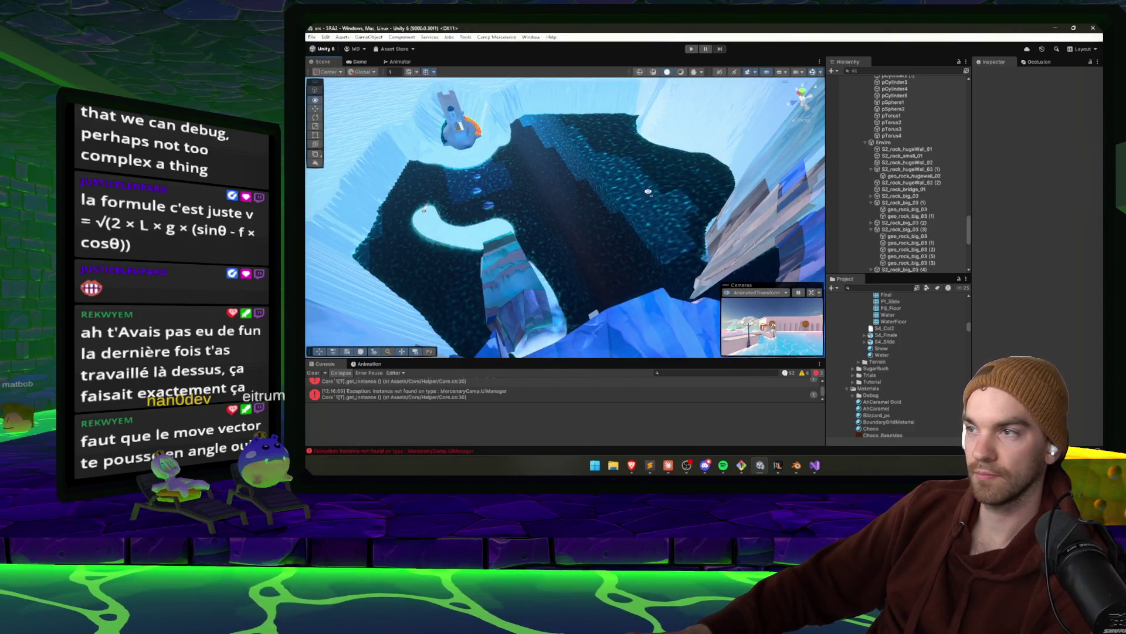
# Orbit down to the ice floor and select the geo_rock_big_03 (5) rock
pyautogui.moveTo(648, 192)
pyautogui.mouseDown()
pyautogui.moveTo(1016, 183)
pyautogui.moveTo(568, 215)
pyautogui.moveTo(564, 245)
pyautogui.moveTo(653, 242)
pyautogui.moveTo(664, 220)
pyautogui.moveTo(604, 198)
pyautogui.moveTo(581, 190)
pyautogui.moveTo(546, 206)
pyautogui.mouseUp()
pyautogui.click(567, 214)
pyautogui.click(568, 214)
pyautogui.click(568, 214)
# Undo an accidental move of geo_rock_bridge_01, reselect geo_rock_big_03 (5), then switch to Claude
pyautogui.click(544, 206)
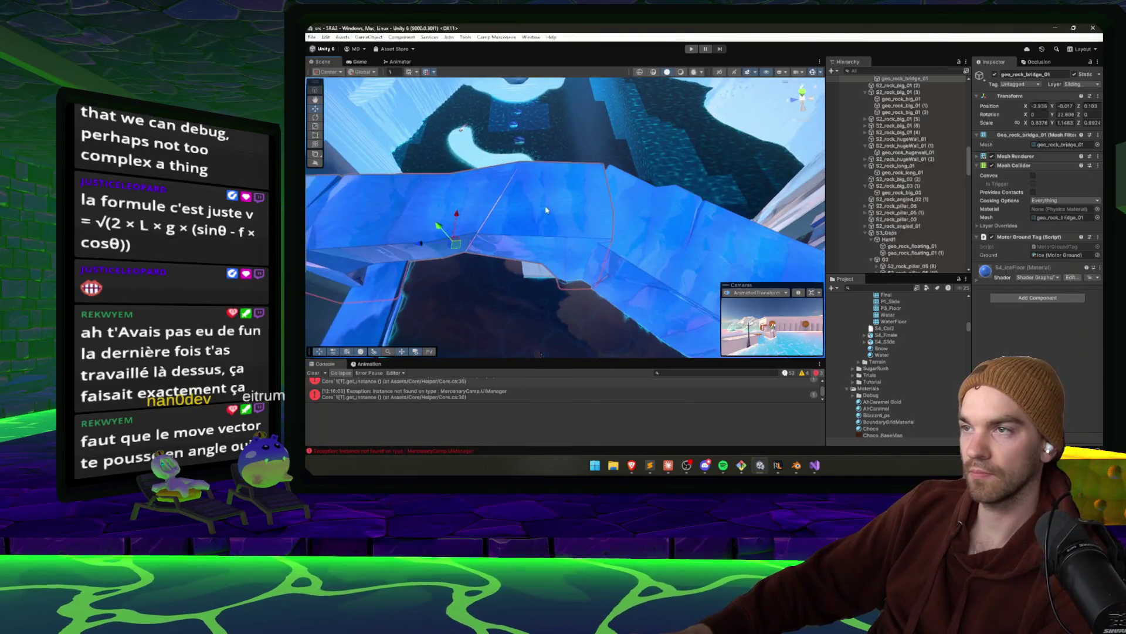
pyautogui.moveTo(462, 247); pyautogui.dragTo(491, 193)
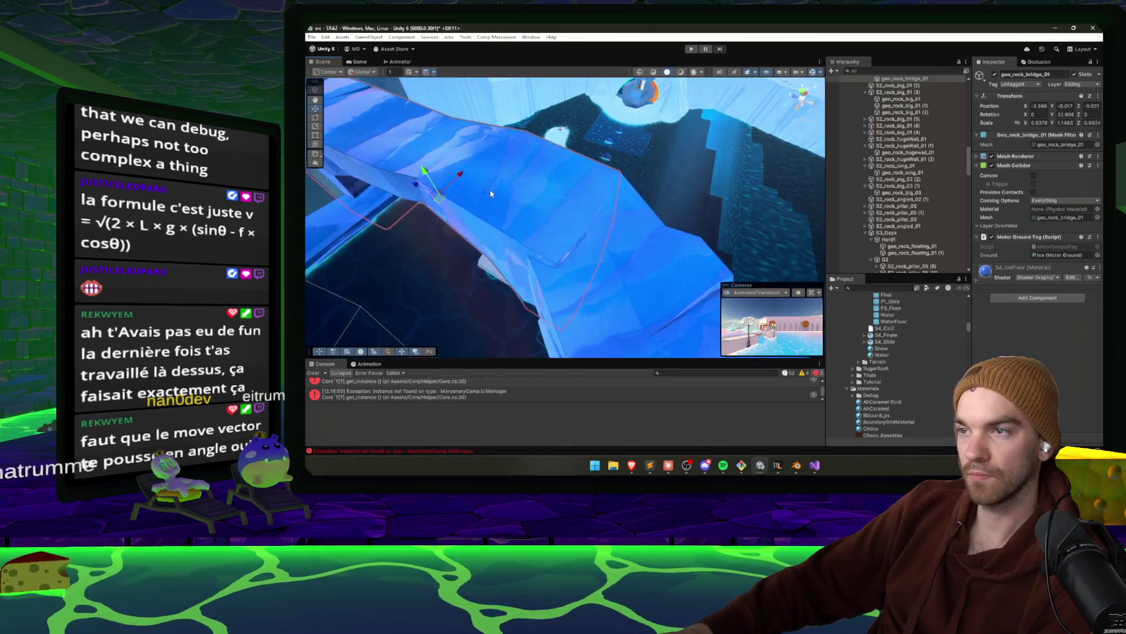
pyautogui.hotkey('ctrl', 'z')
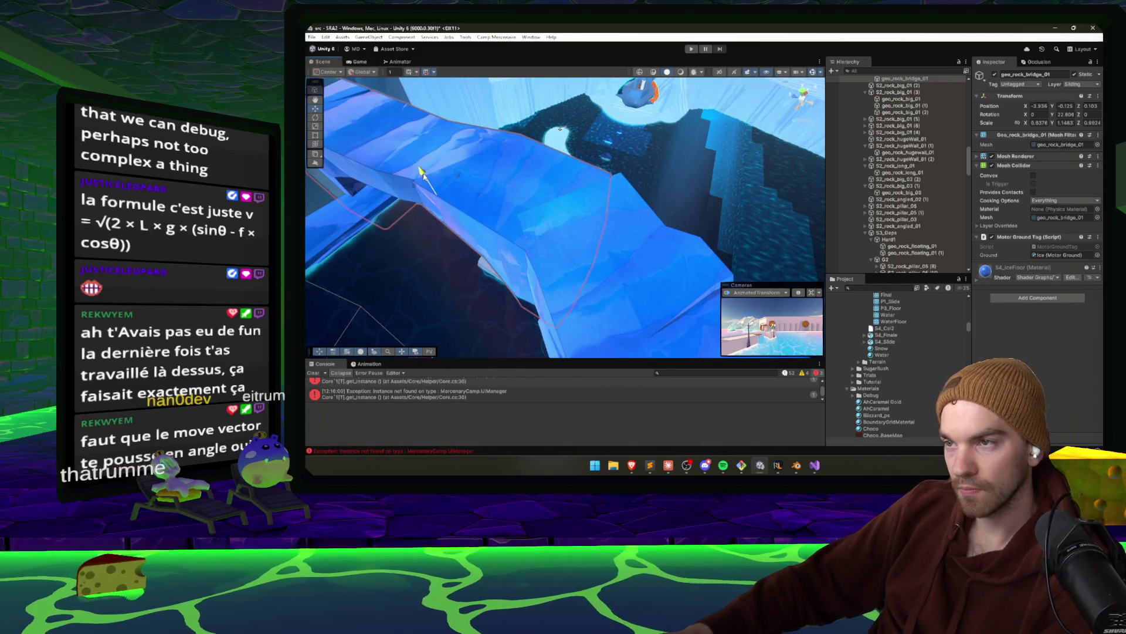
pyautogui.click(623, 223)
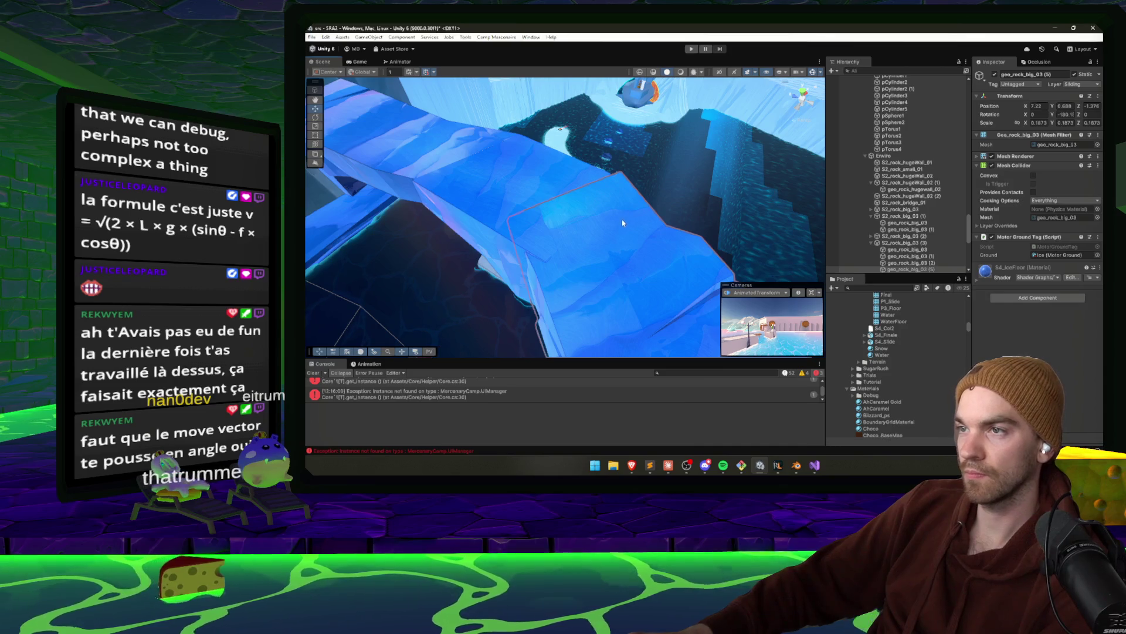
pyautogui.moveTo(623, 223); pyautogui.dragTo(641, 276)
pyautogui.hotkey('alt', 'Tab')
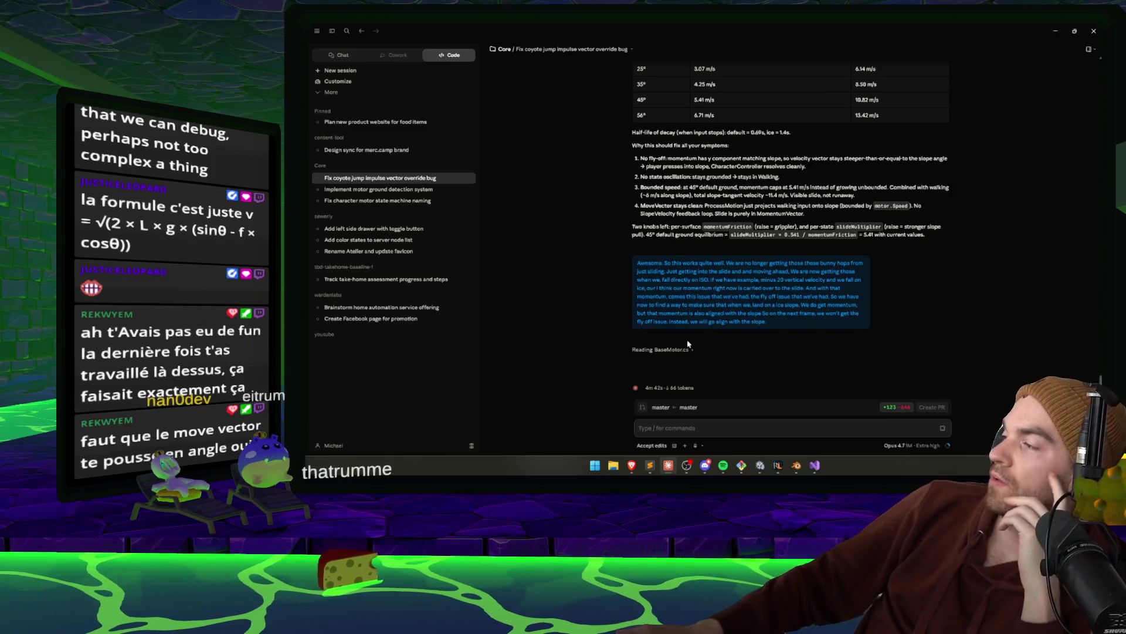
# Let Claude finish the slope-aligned landing fix in State_Walking.Construct, read the summary, then return to Unity
pyautogui.moveTo(950, 449)
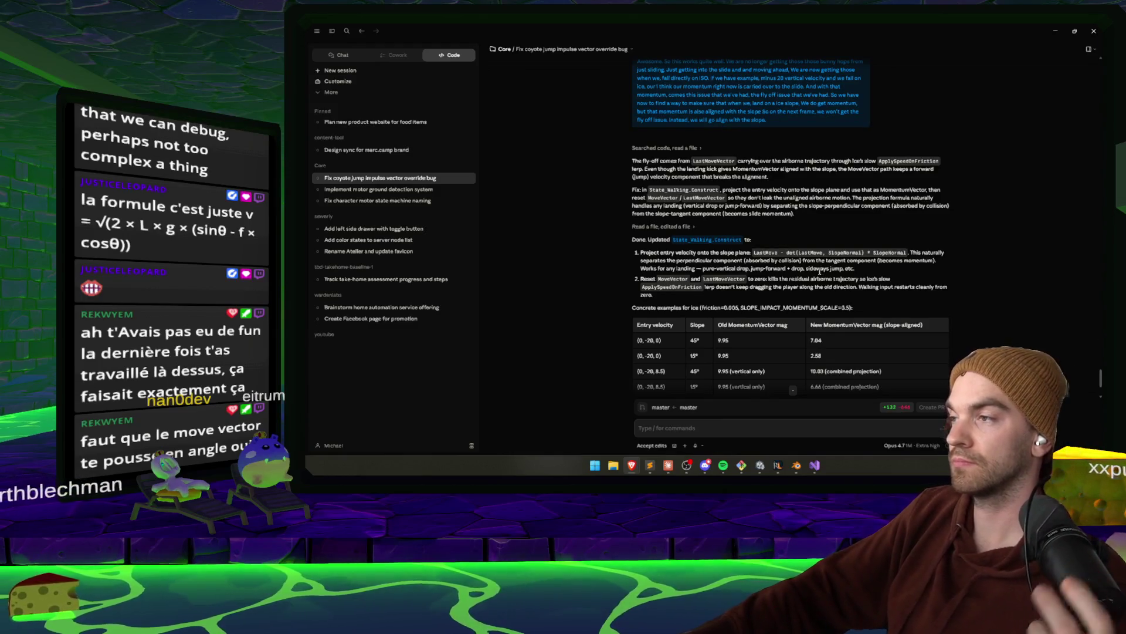
pyautogui.scroll(-1, 810, 292)
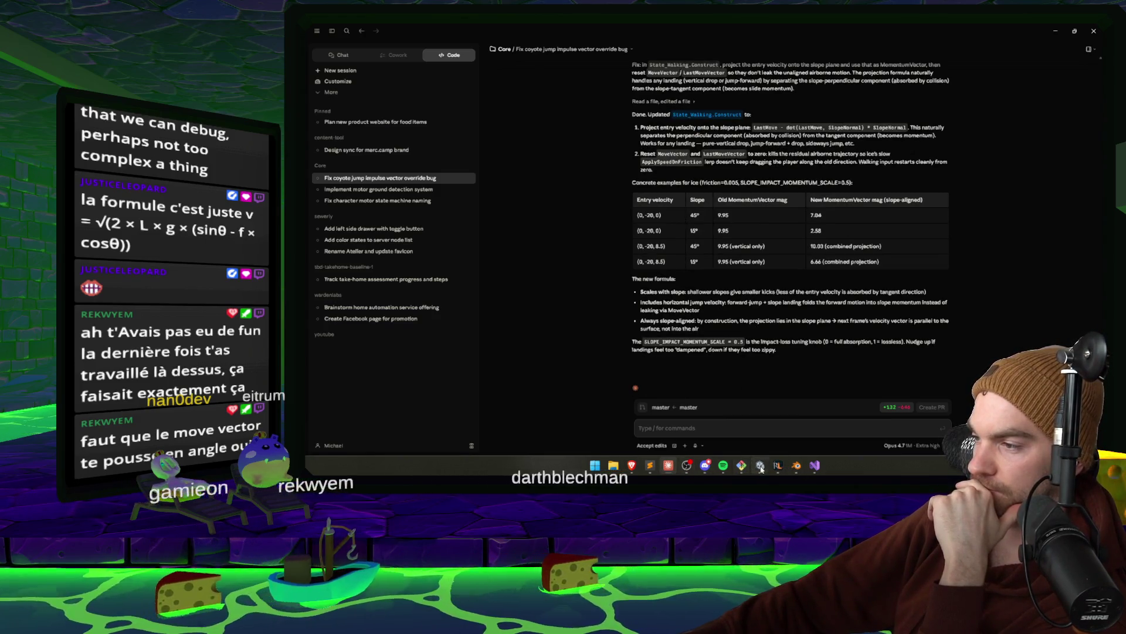
pyautogui.click(670, 468)
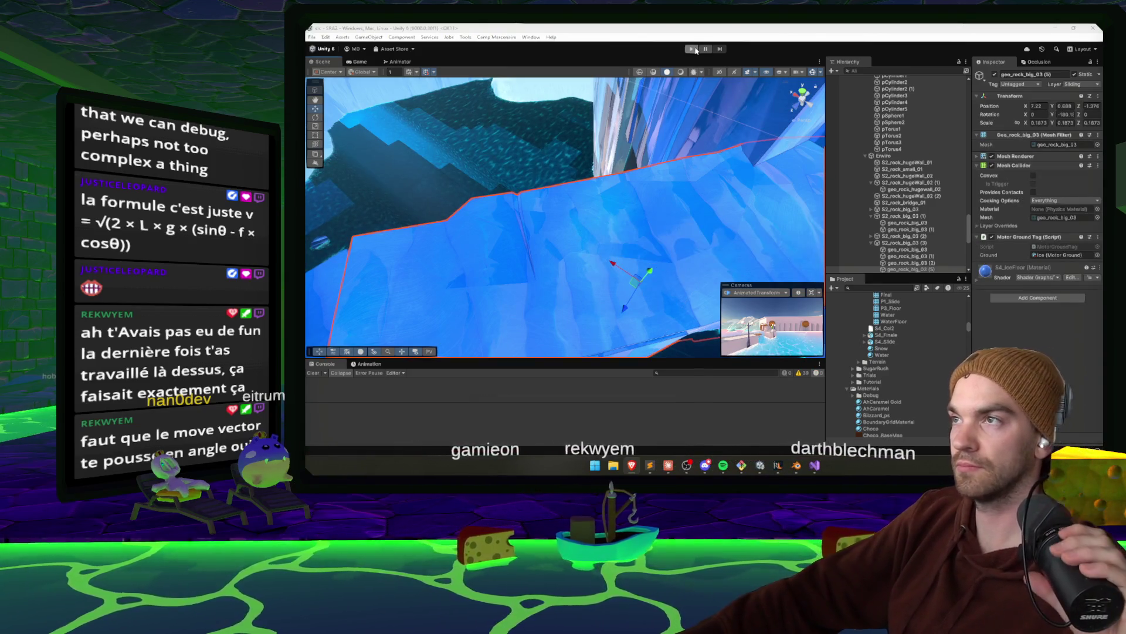
# Enter Play mode on the ice slide and show the F1 debug overlay with motor stats
pyautogui.hotkey('ctrl', 'p')
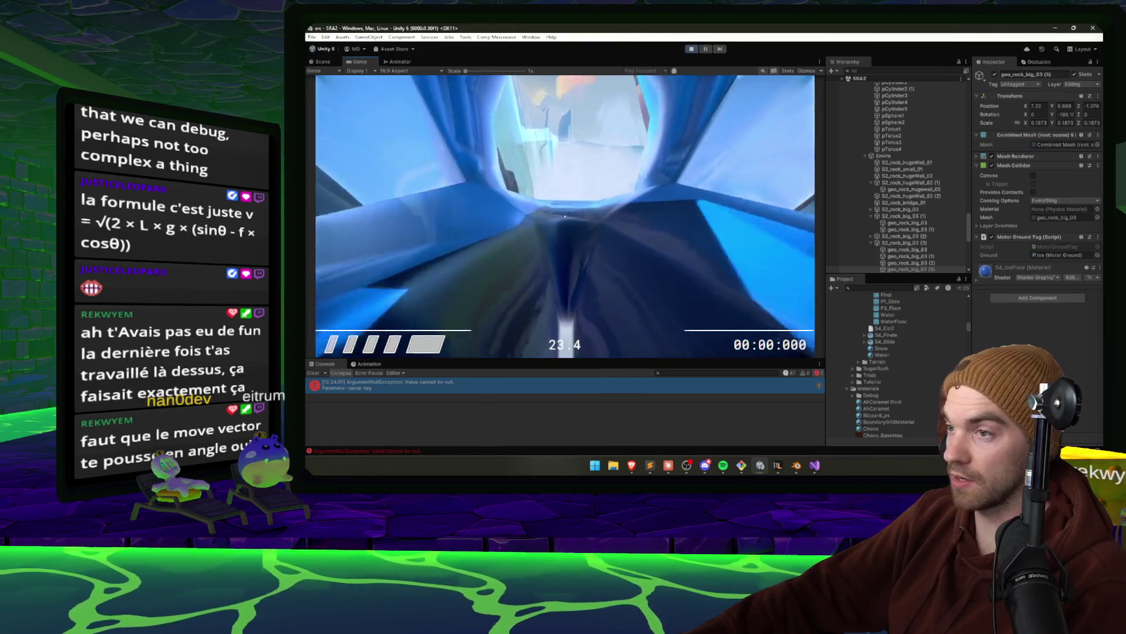
pyautogui.press('F1')
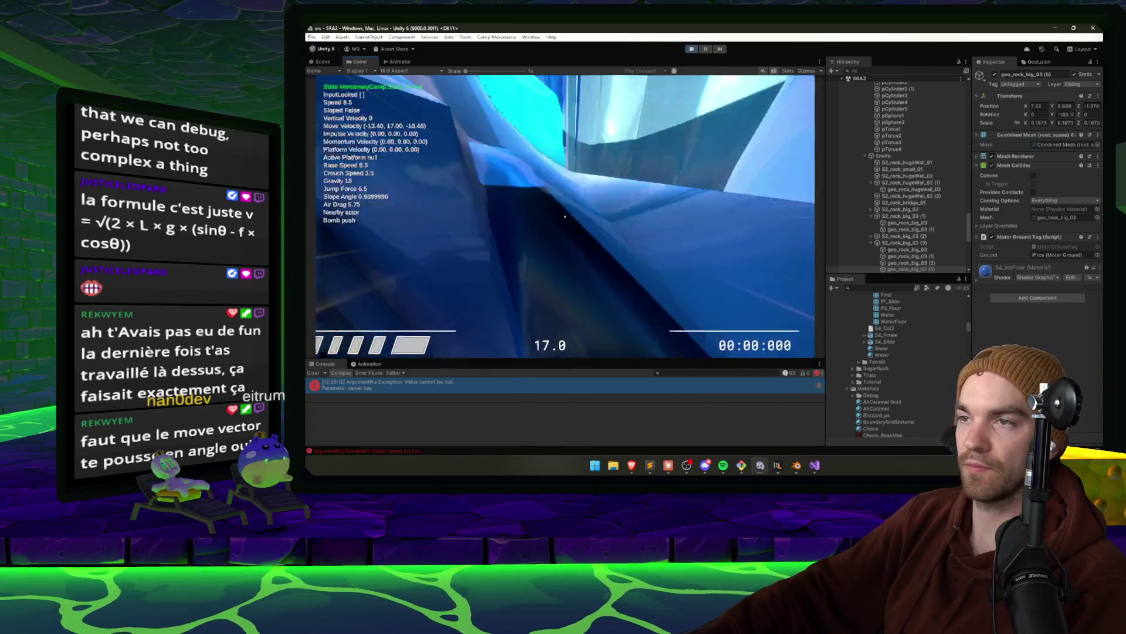
# Pause and exit Play mode, then bring the Claude conversation to the front
pyautogui.press('Escape')
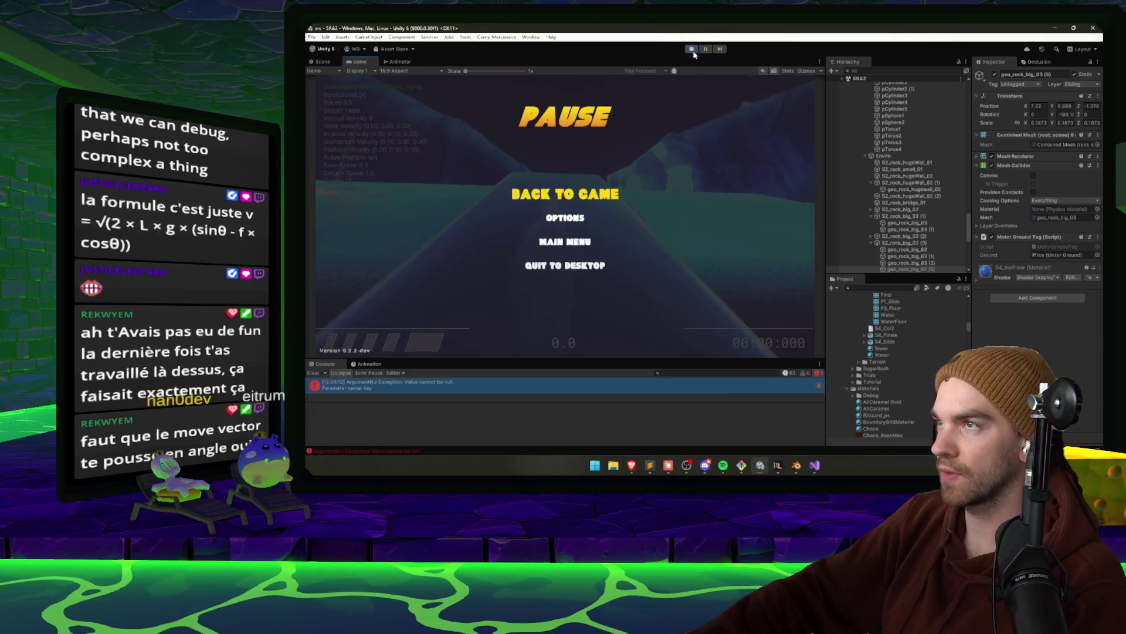
pyautogui.click(692, 49)
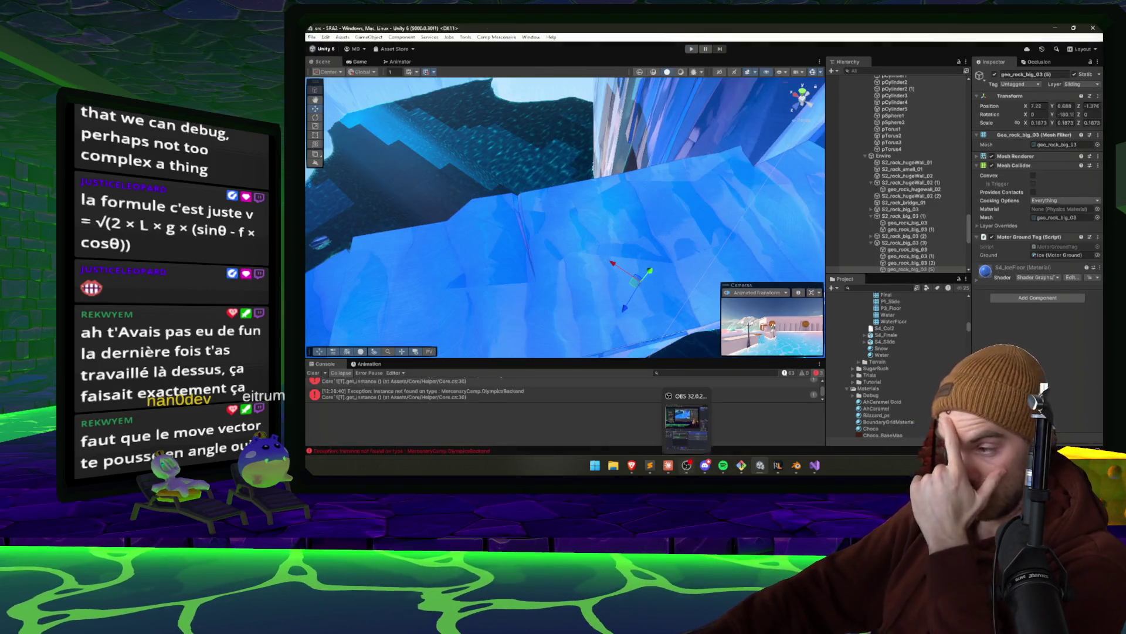
pyautogui.click(669, 464)
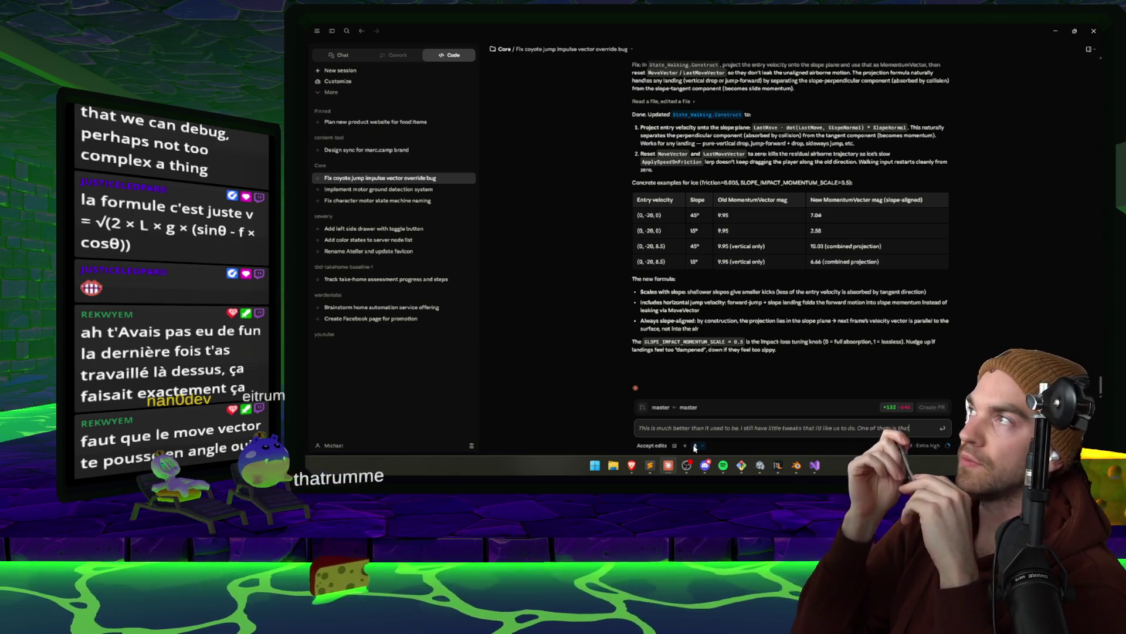
# Tell Claude that momentum caps near 25 on long slides and should keep building
pyautogui.write(' the momentum seems')
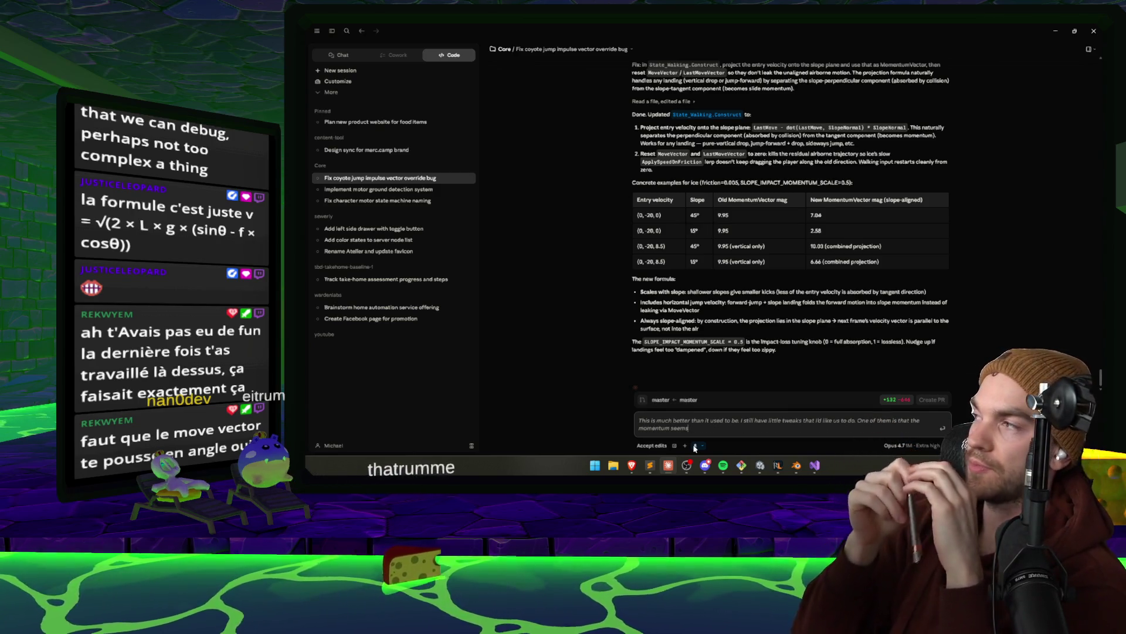
pyautogui.press('BackSpace')
pyautogui.press('BackSpace')
pyautogui.press('BackSpace')
pyautogui.write(". Like, we can't")
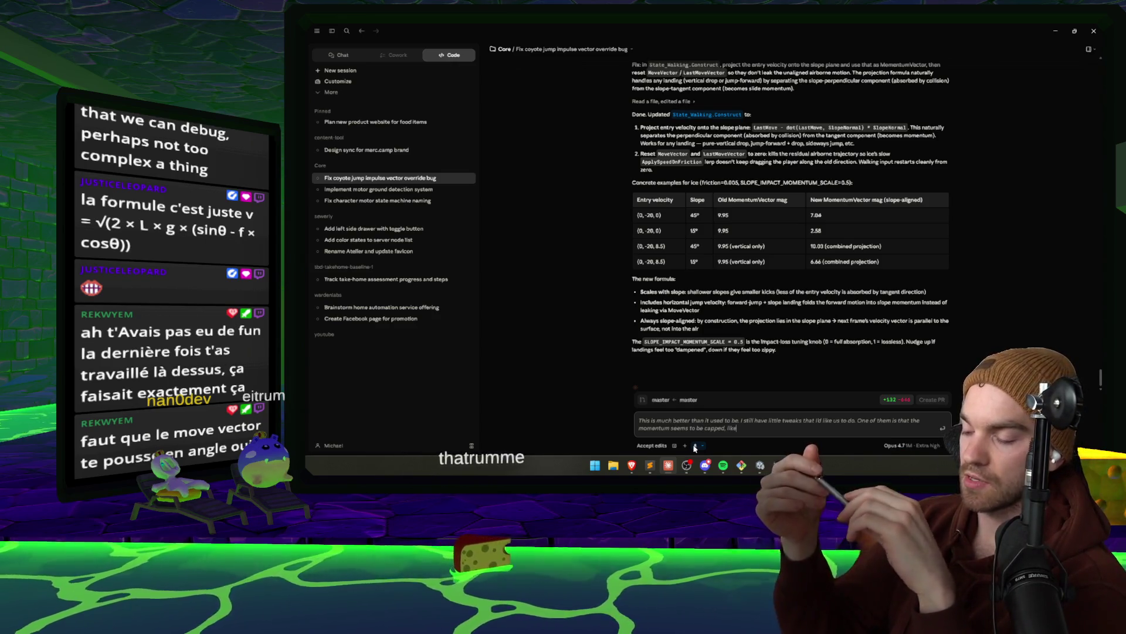
pyautogui.write(' we')
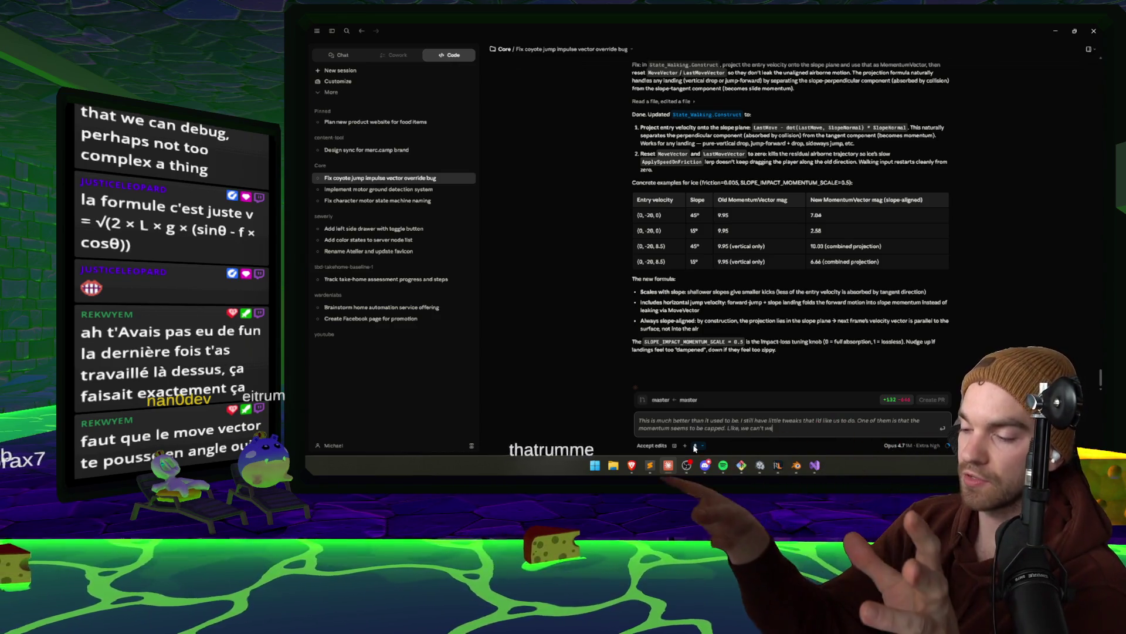
pyautogui.write(' go down a very long slide. We')
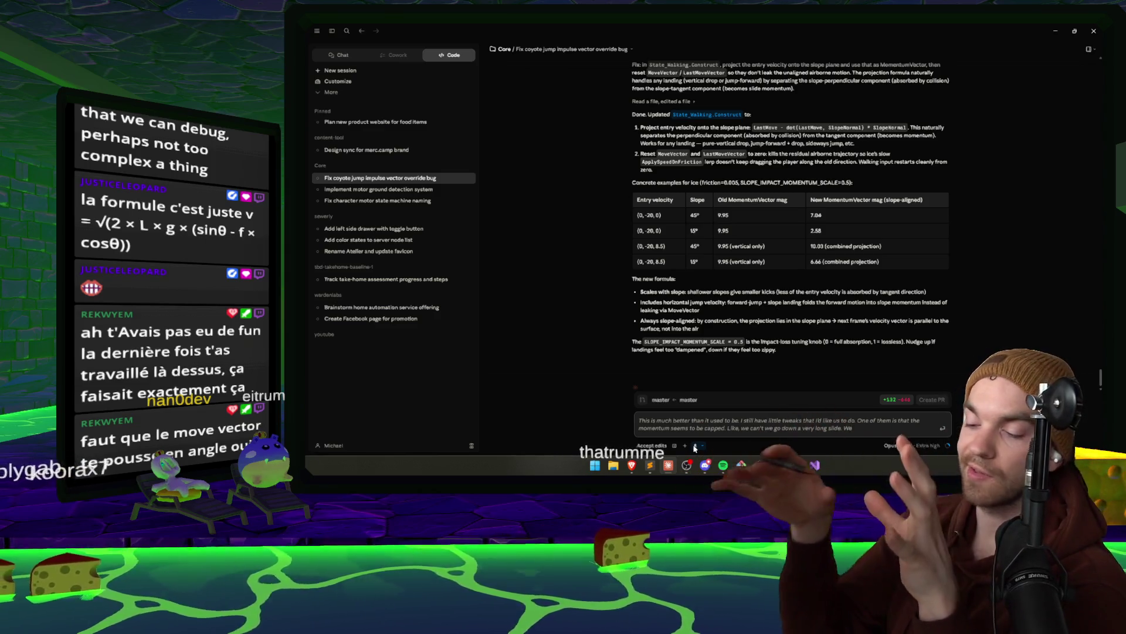
pyautogui.write(" get stuck at around a of 25. I'd like that")
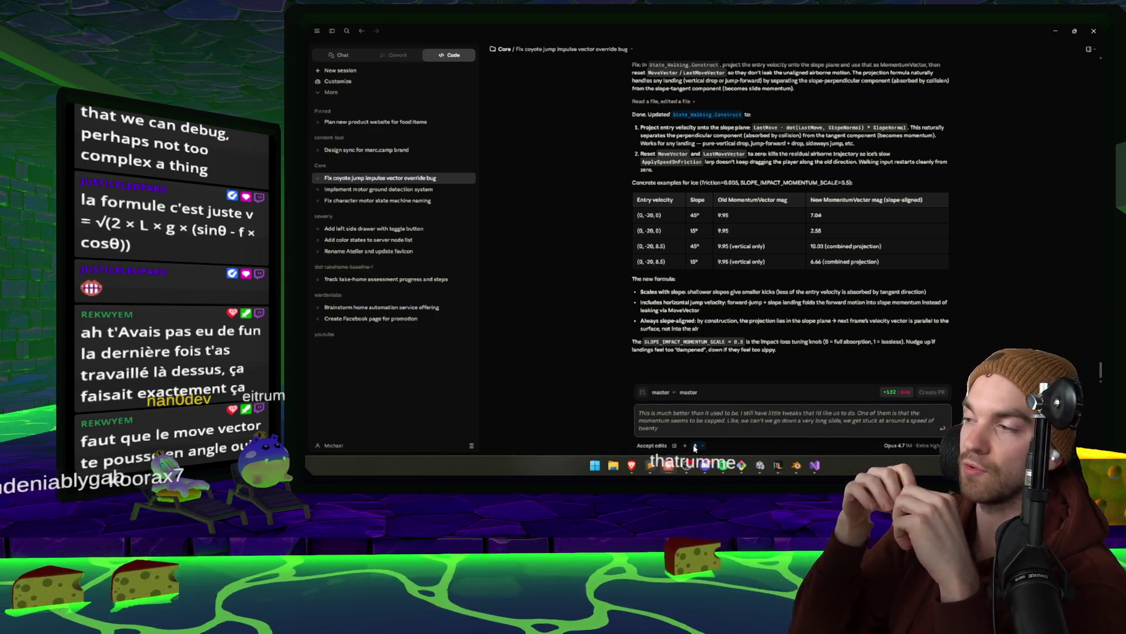
pyautogui.write(' to go higher.')
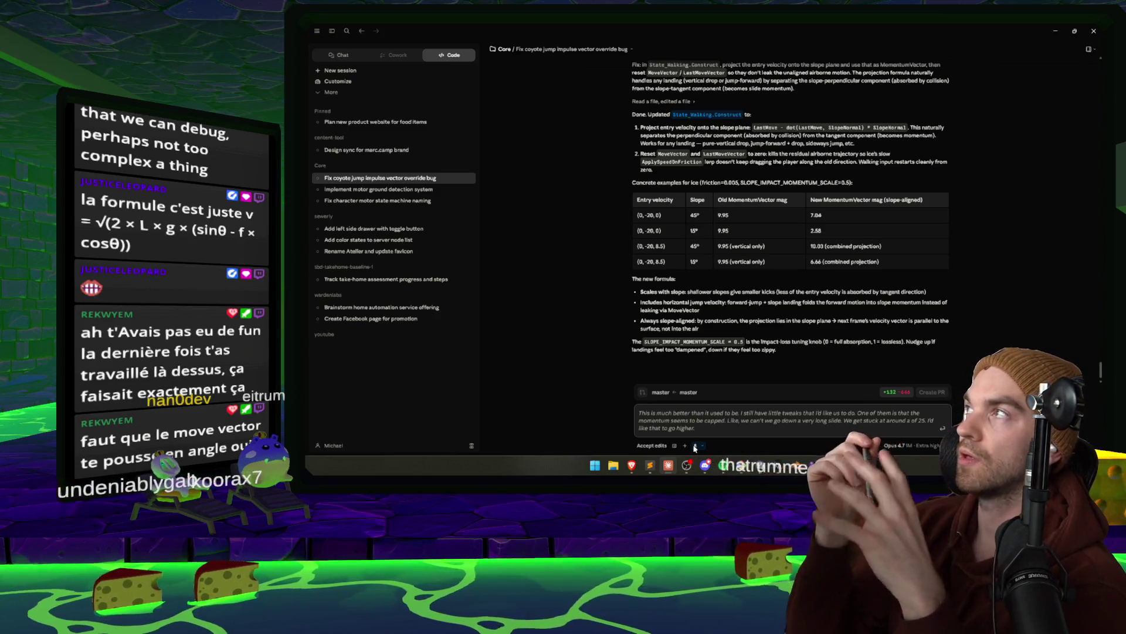
pyautogui.write(' So if we could have the momentum')
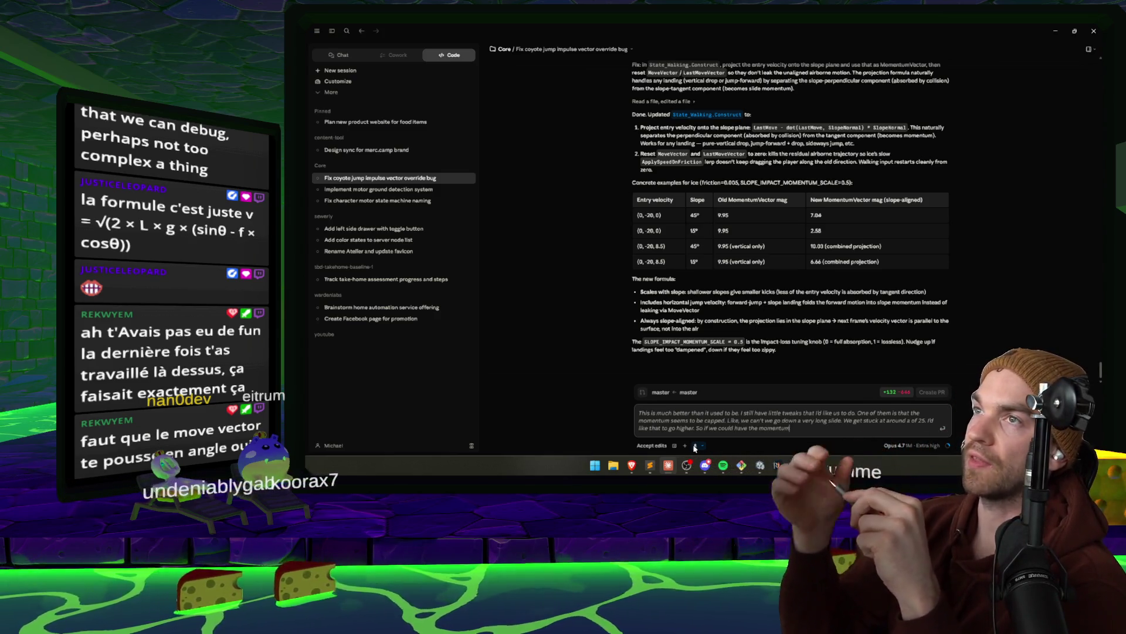
pyautogui.write(' cap at the')
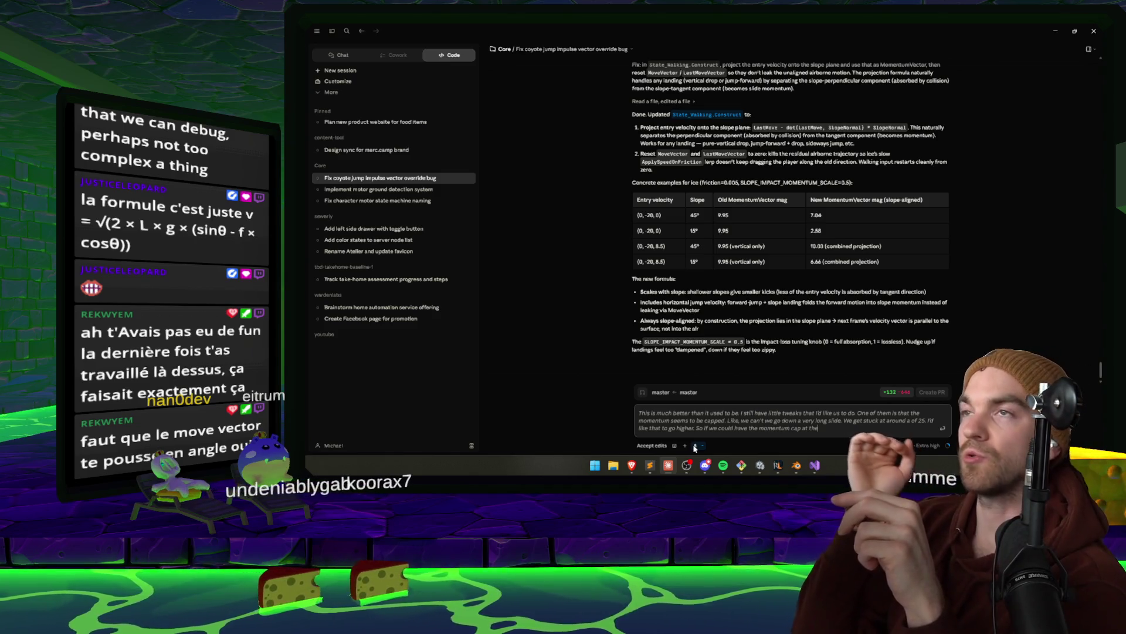
pyautogui.write(' higher place,')
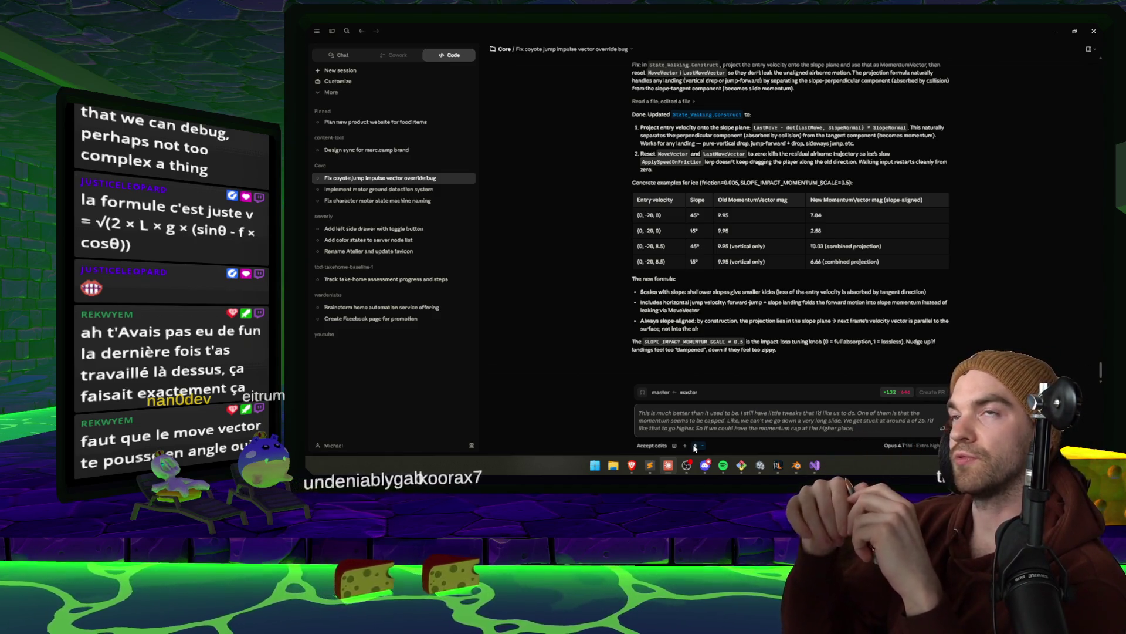
pyautogui.write(' If we are on the longer slide, I wanna feel')
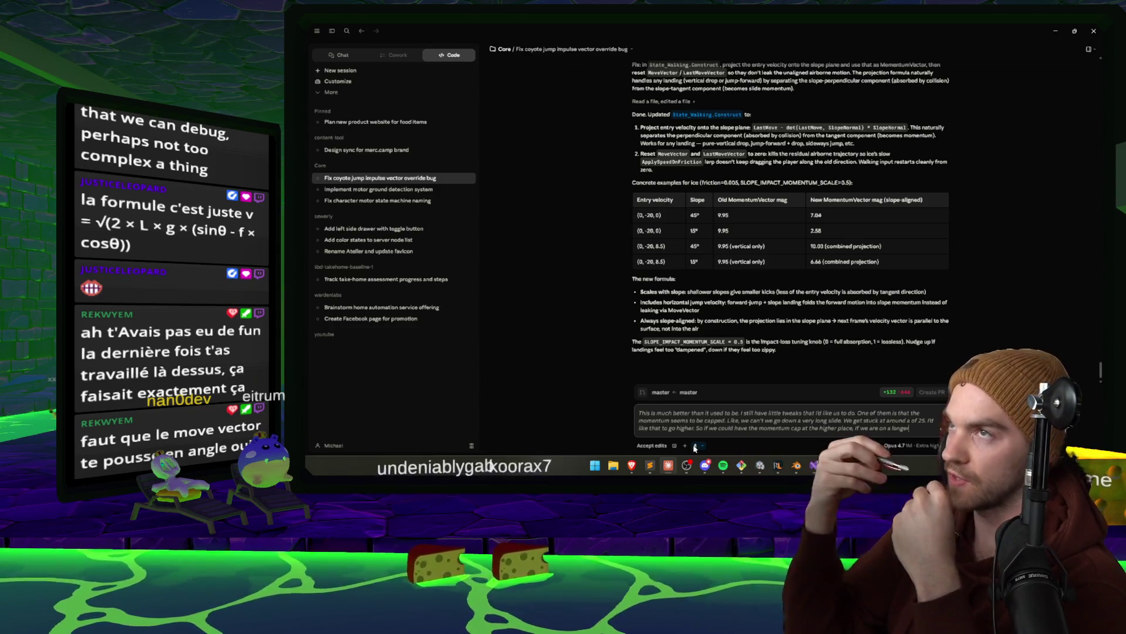
pyautogui.write(' that buildup')
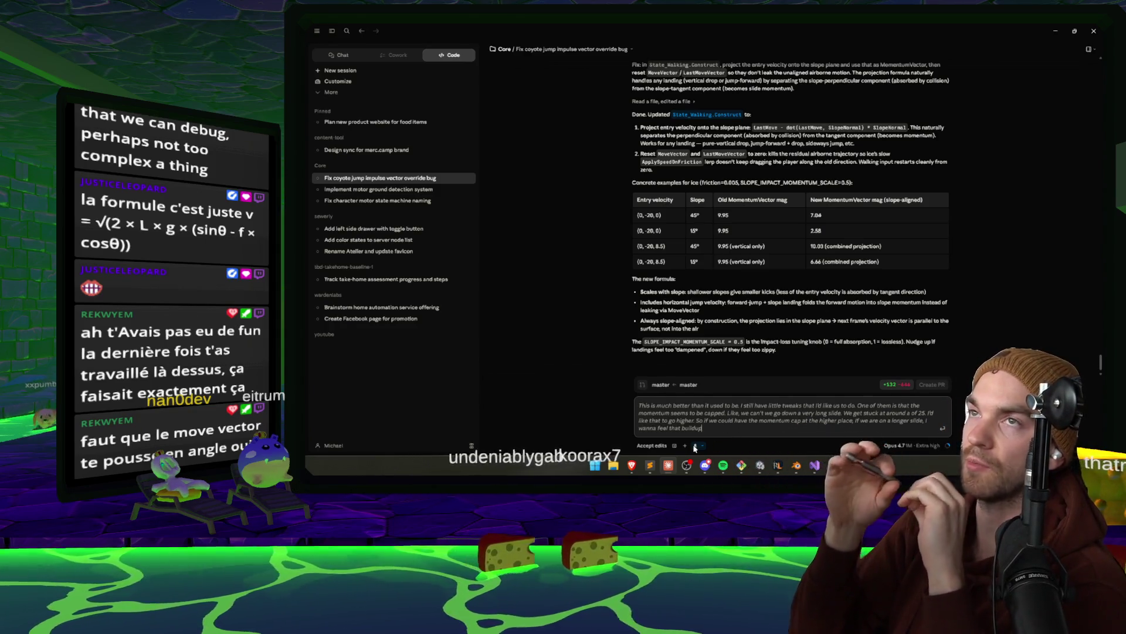
pyautogui.write(" over time. We're talking about a maximum five second slide here.")
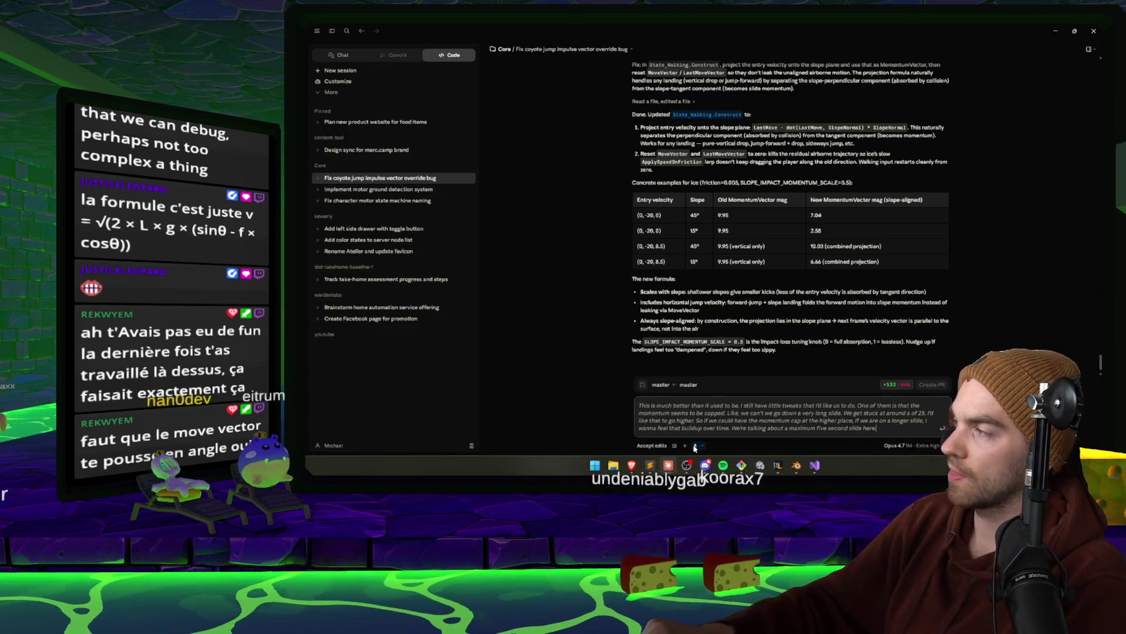
pyautogui.press('Return')
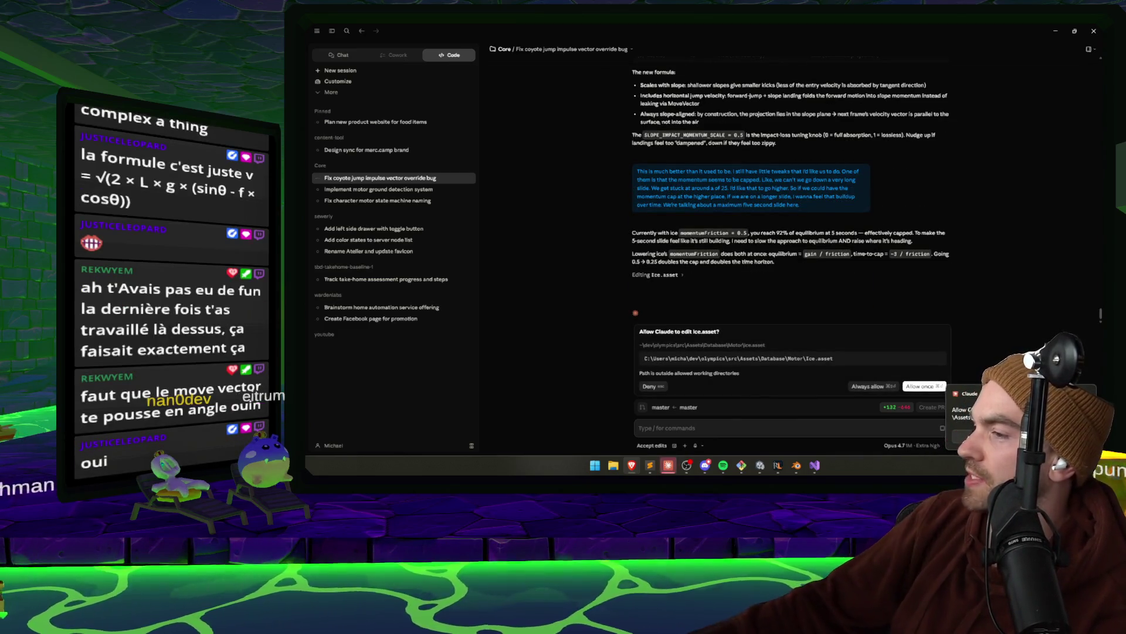
# Allow Claude once to edit Ice.asset
pyautogui.click(925, 387)
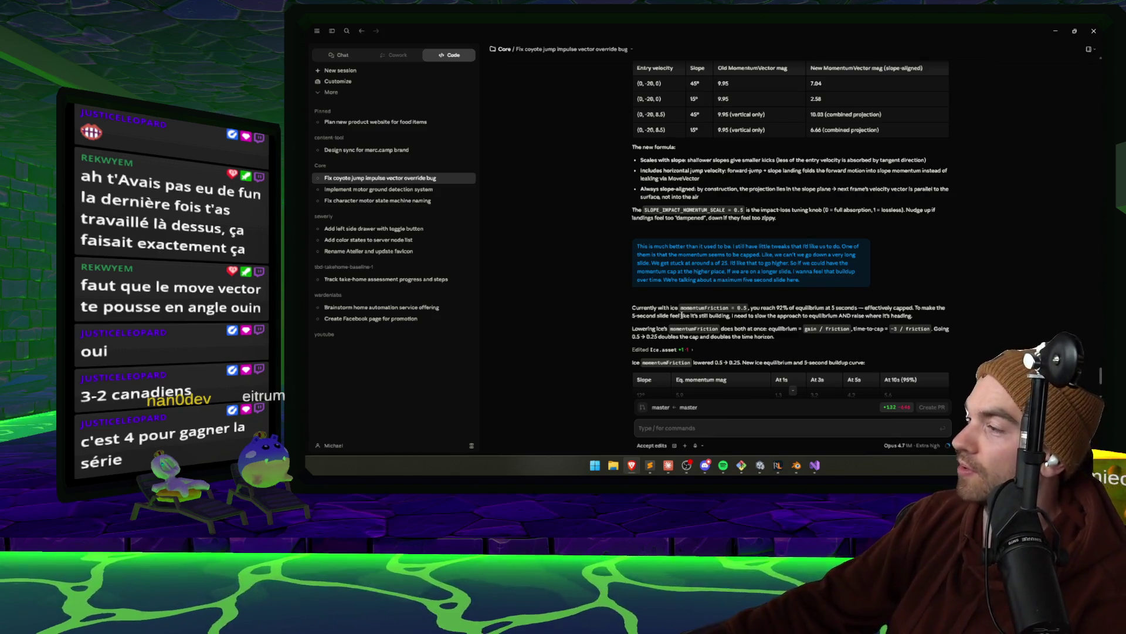
# Review the new ice equilibrium and 5-second buildup table, then return to Unity
pyautogui.scroll(-3, 915, 220)
pyautogui.scroll(3, 867, 226)
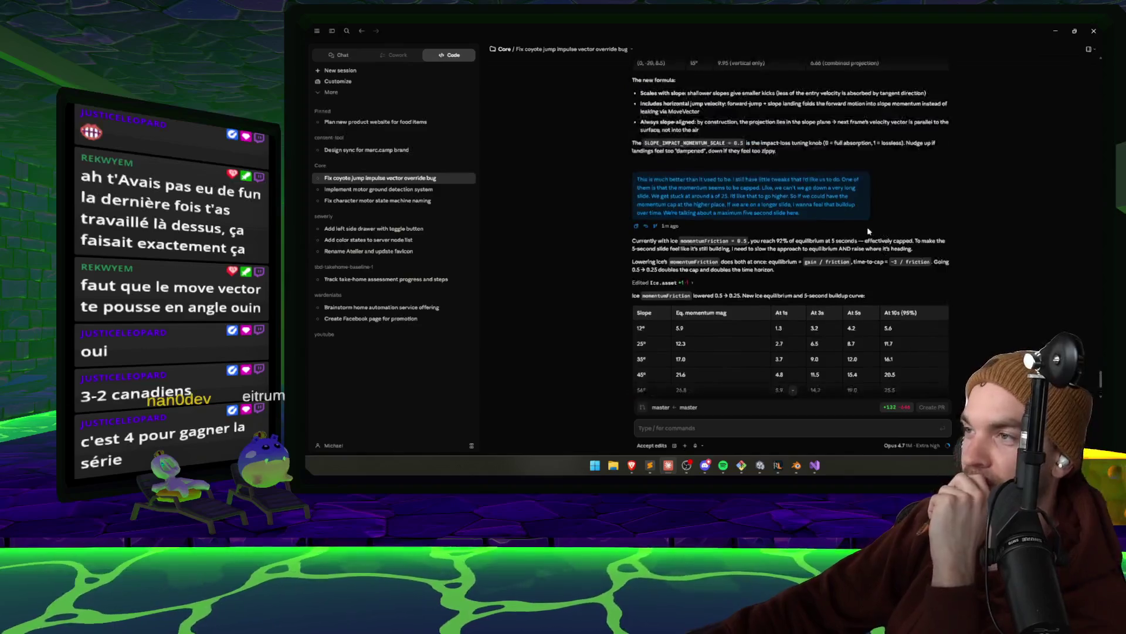
pyautogui.scroll(-3, 709, 289)
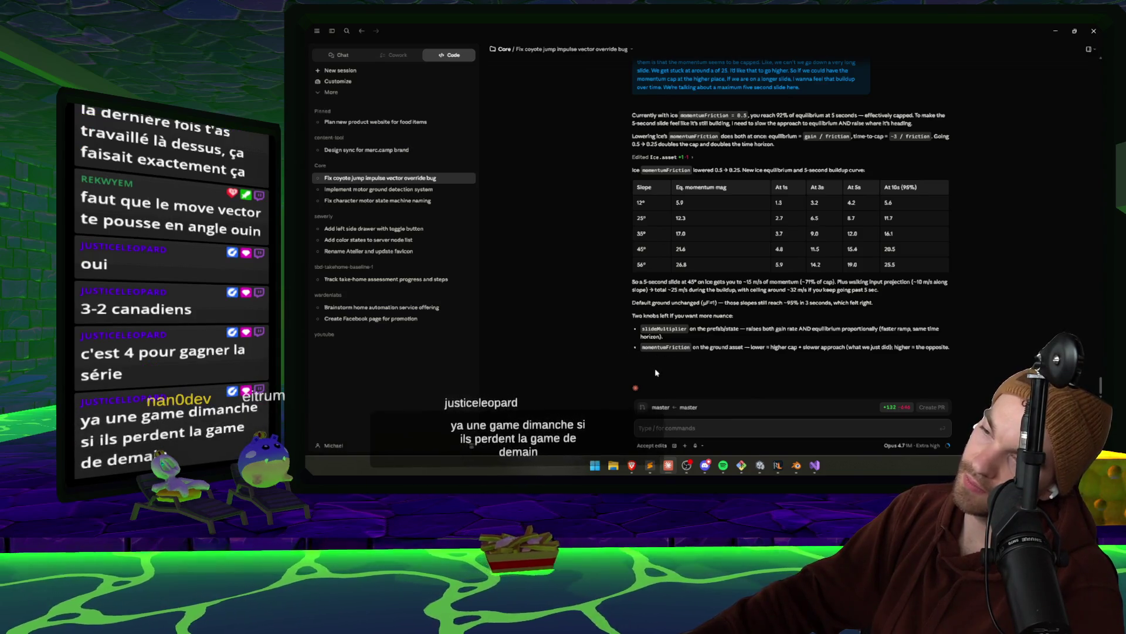
pyautogui.hotkey('alt', 'Tab')
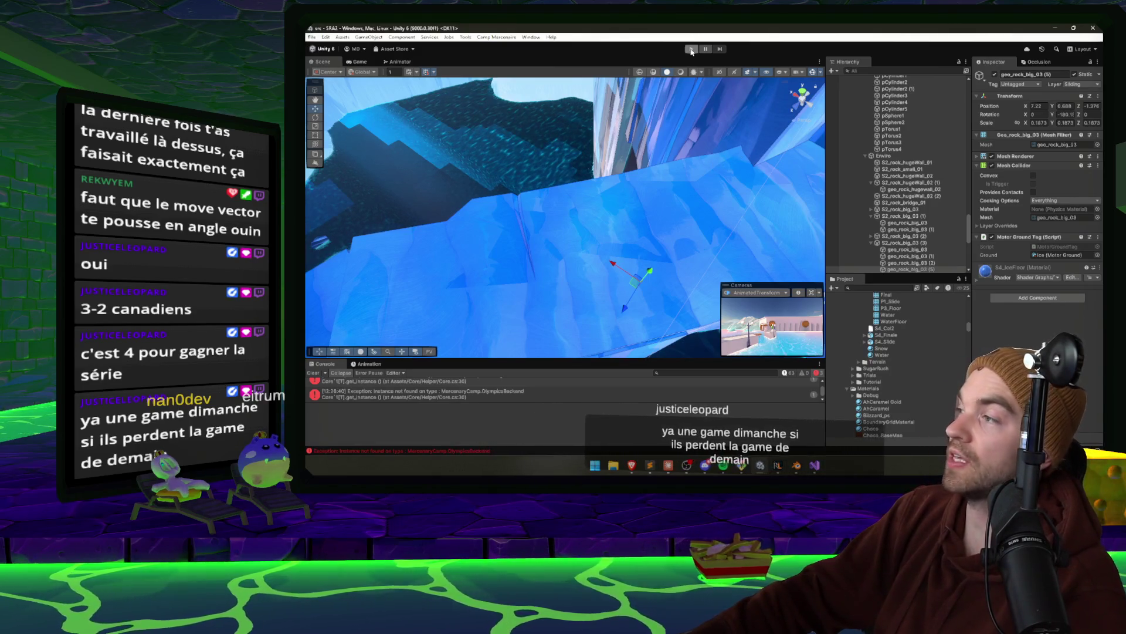
# Run a playtest sliding down the ice tunnel with the lowered friction, then pause it
pyautogui.hotkey('ctrl', 'p')
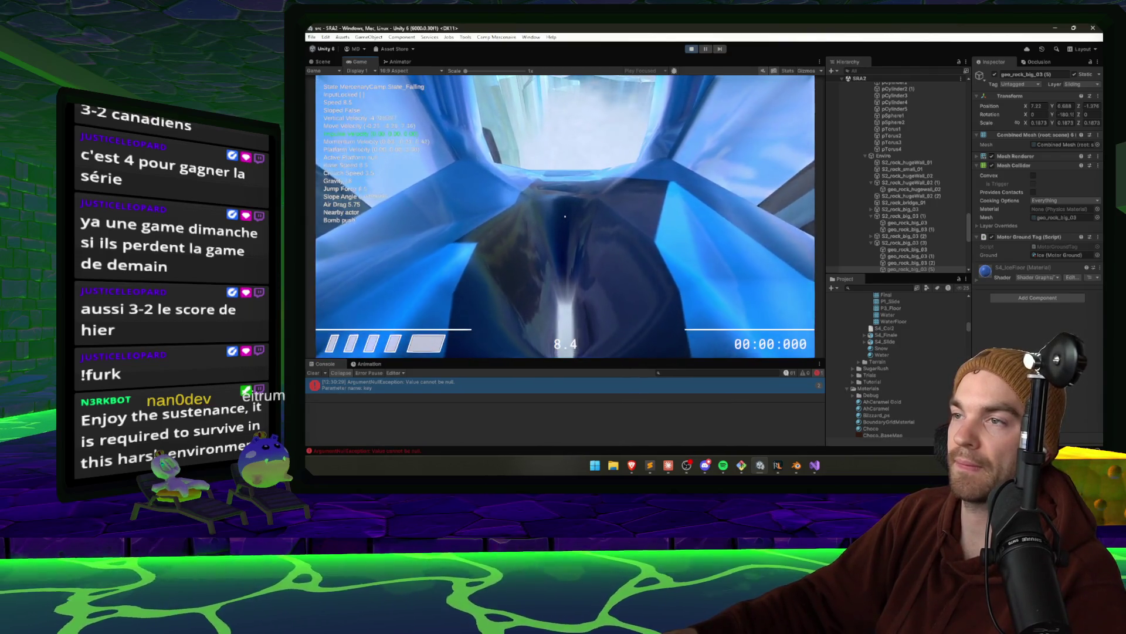
pyautogui.press('Escape')
# Stop the playtest and briefly check the Claude conversation before returning to Unity
pyautogui.click(692, 48)
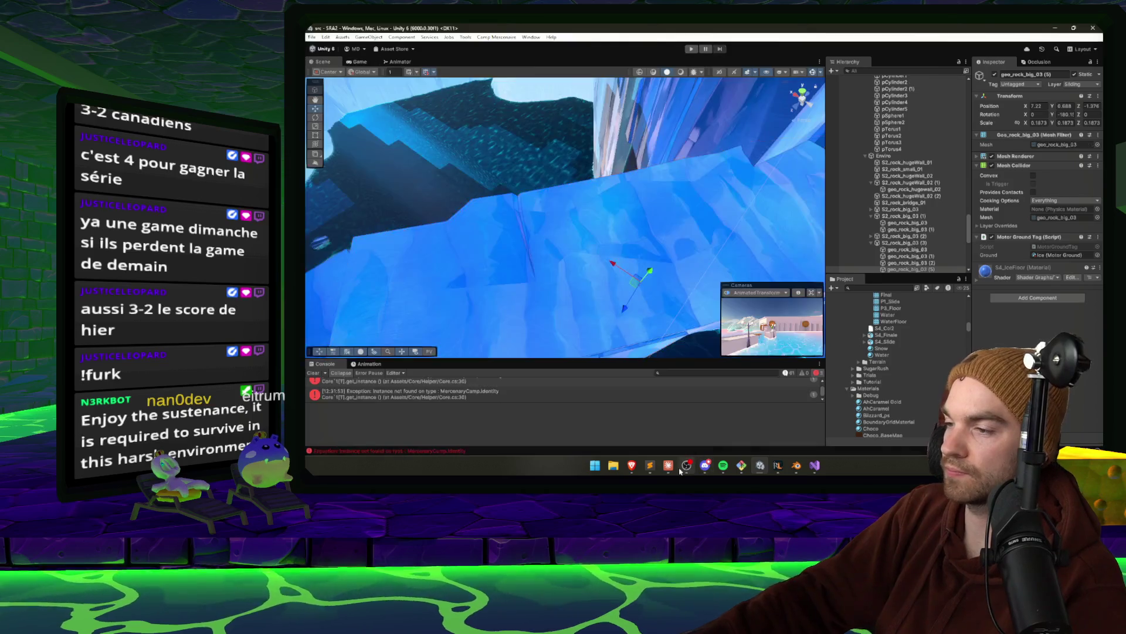
pyautogui.click(668, 466)
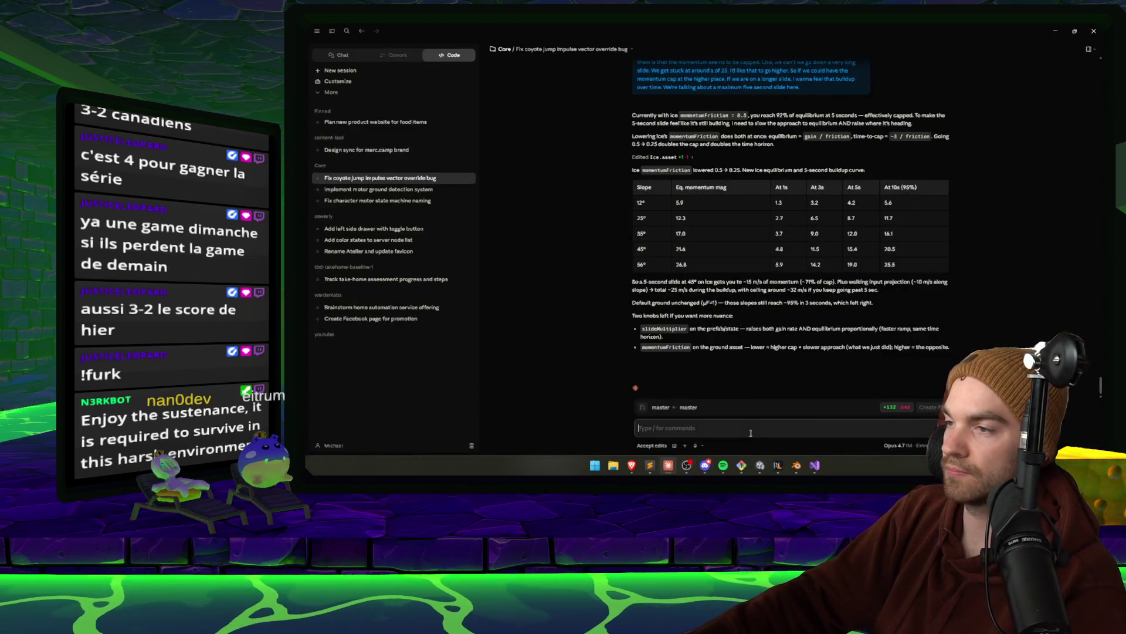
pyautogui.click(760, 465)
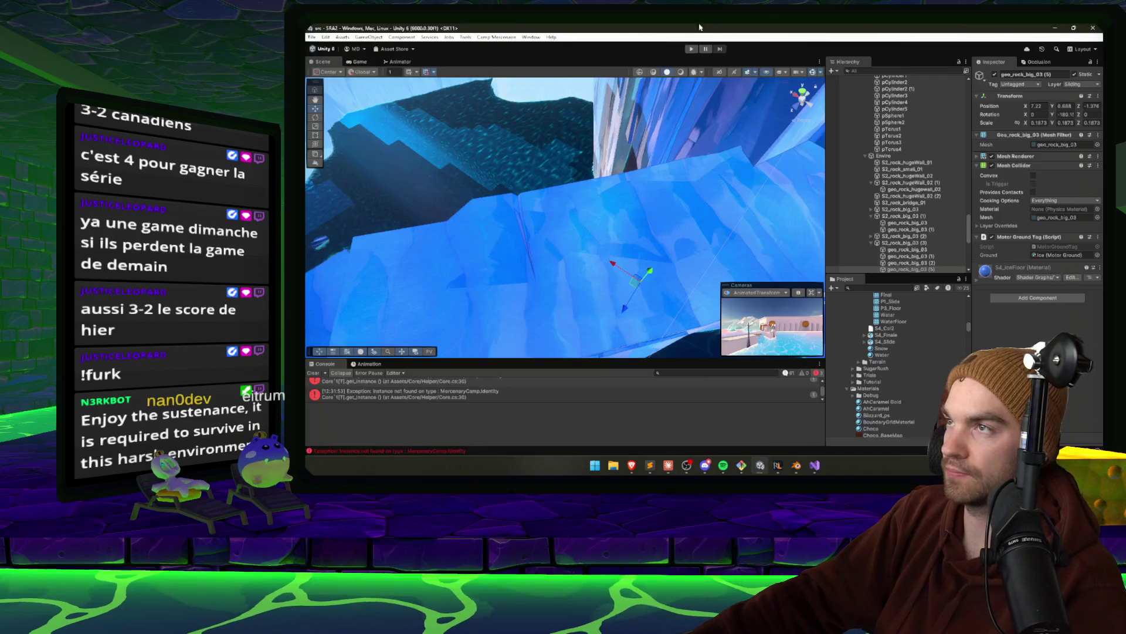
# Start a new playtest, slide across the ice plain to the lava area, then pause and stop
pyautogui.click(691, 49)
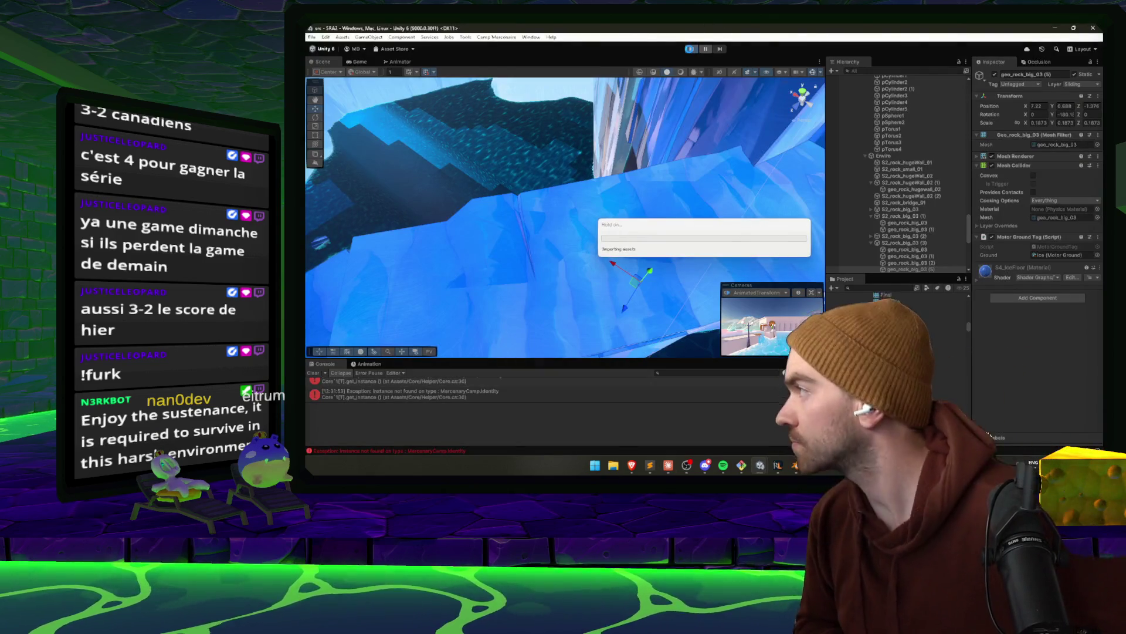
pyautogui.click(692, 49)
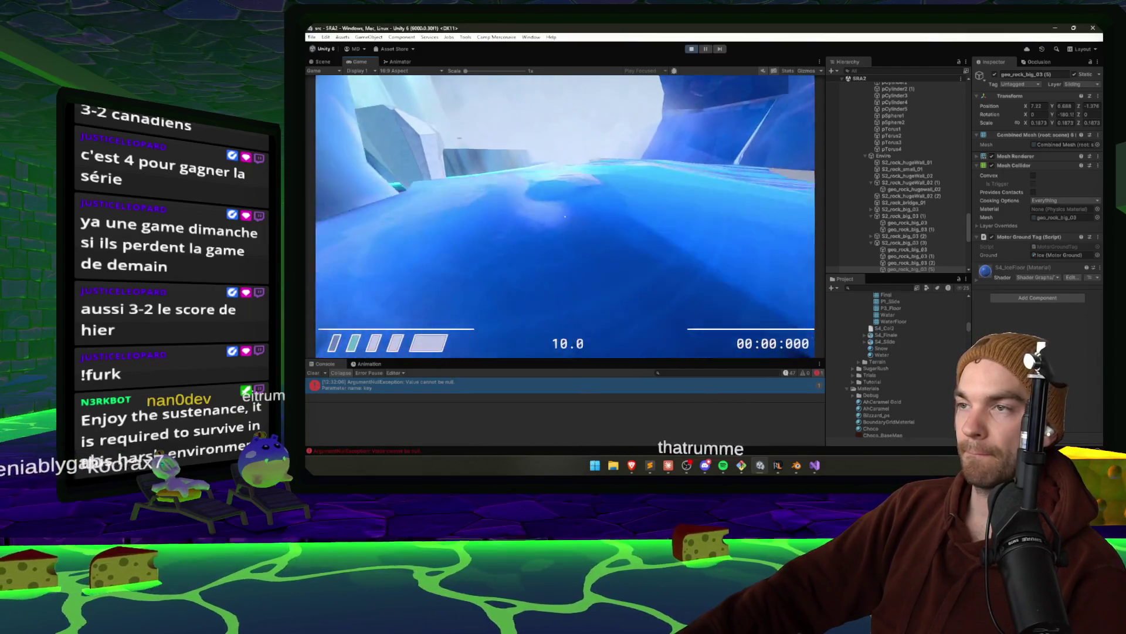
pyautogui.press('w')
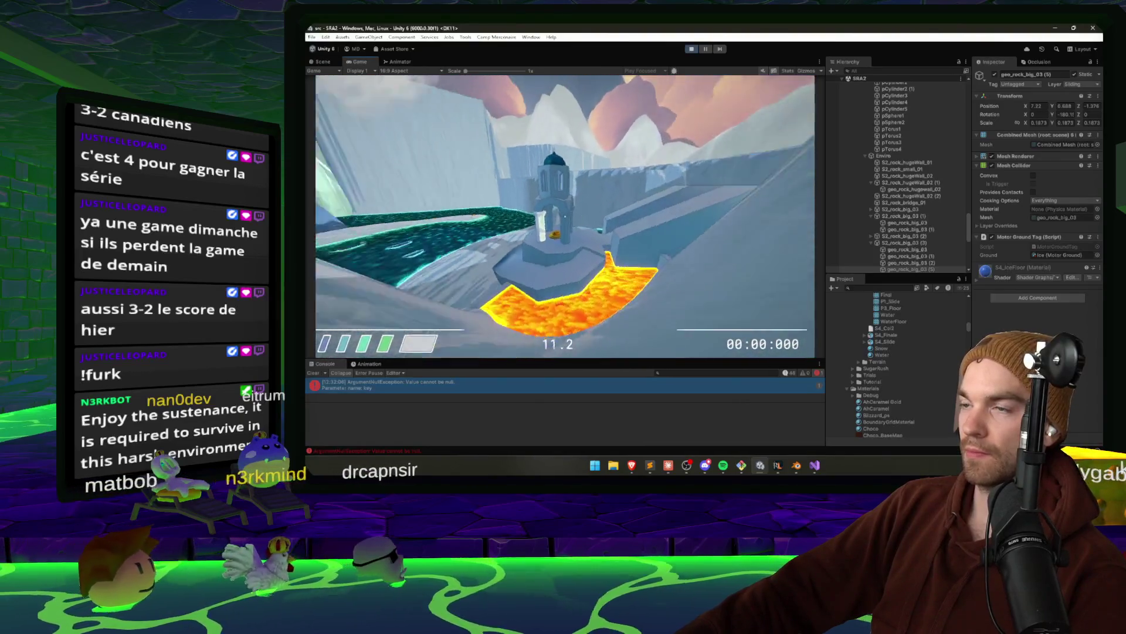
pyautogui.press('Escape')
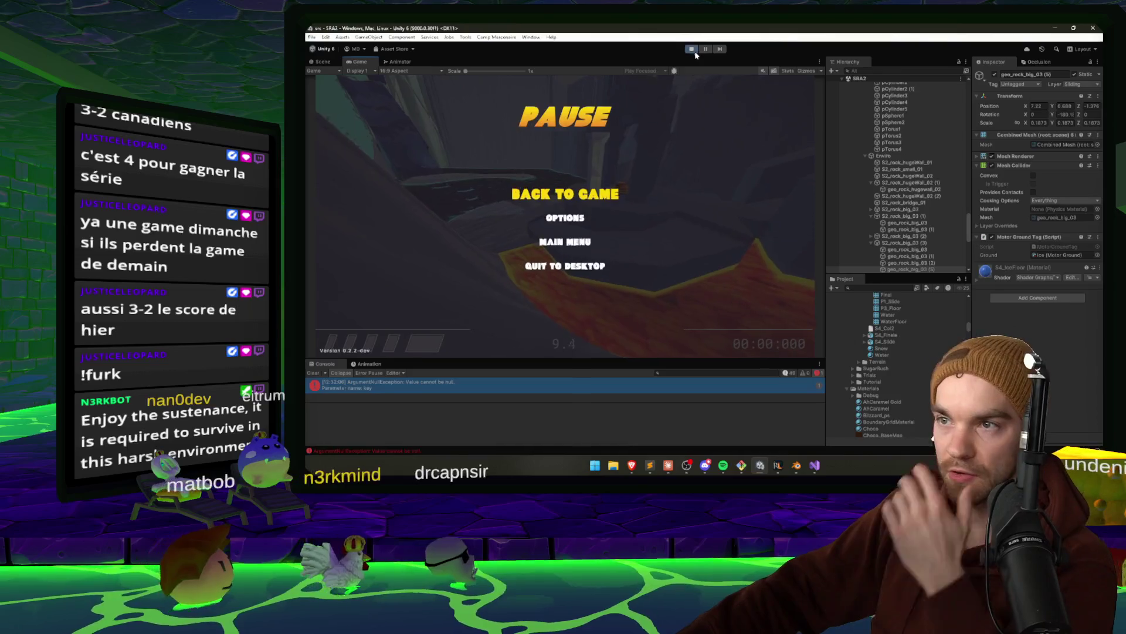
pyautogui.hotkey('ctrl', 'p')
pyautogui.moveTo(562, 199)
pyautogui.mouseDown()
pyautogui.moveTo(589, 219)
pyautogui.moveTo(568, 208)
pyautogui.mouseUp()
# Shift the three floating rocks slightly right over the ice slide, then switch to the browser
pyautogui.click(569, 207)
pyautogui.click(513, 183)
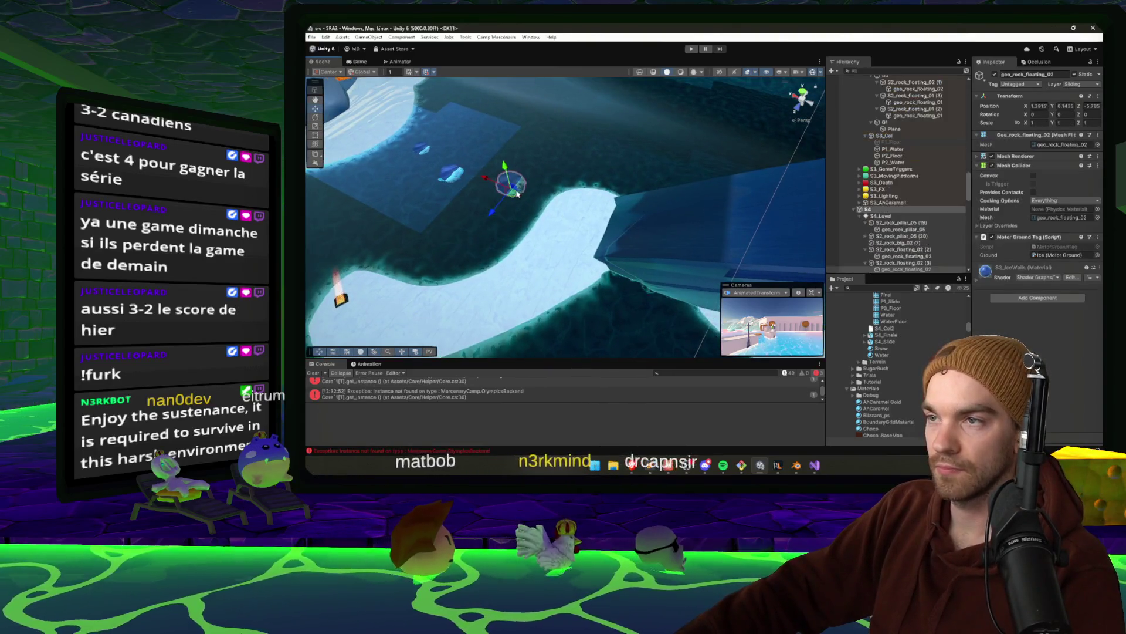
pyautogui.keyDown('ctrl'); pyautogui.click(452, 172); pyautogui.keyUp('ctrl')
pyautogui.keyDown('ctrl'); pyautogui.click(421, 149); pyautogui.keyUp('ctrl')
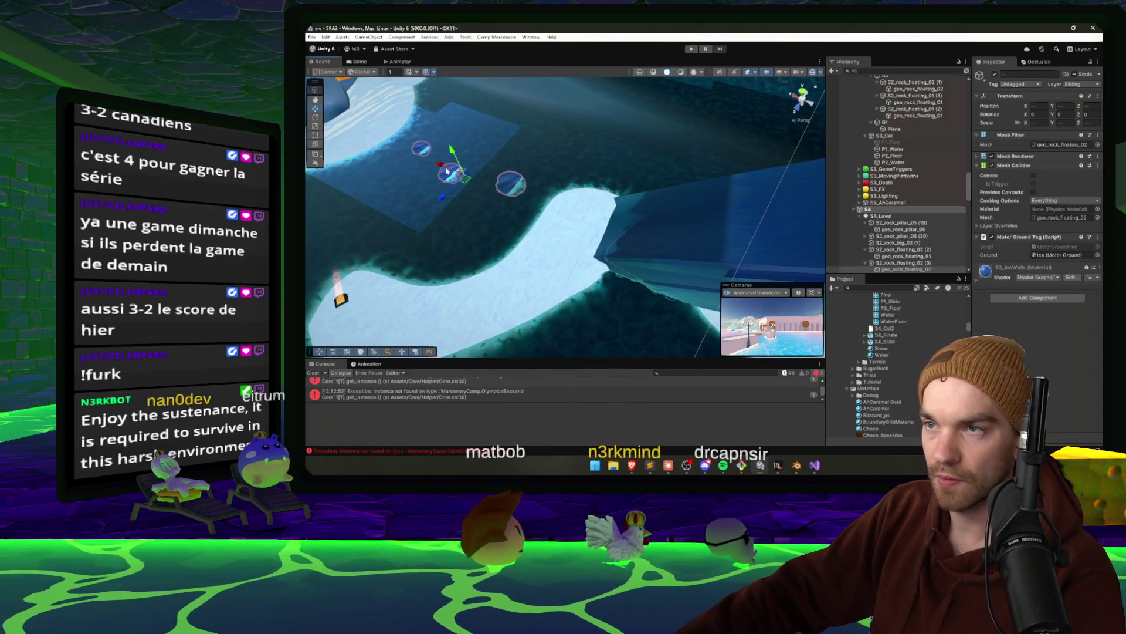
pyautogui.moveTo(452, 173)
pyautogui.mouseDown()
pyautogui.moveTo(484, 187)
pyautogui.moveTo(469, 192)
pyautogui.mouseUp()
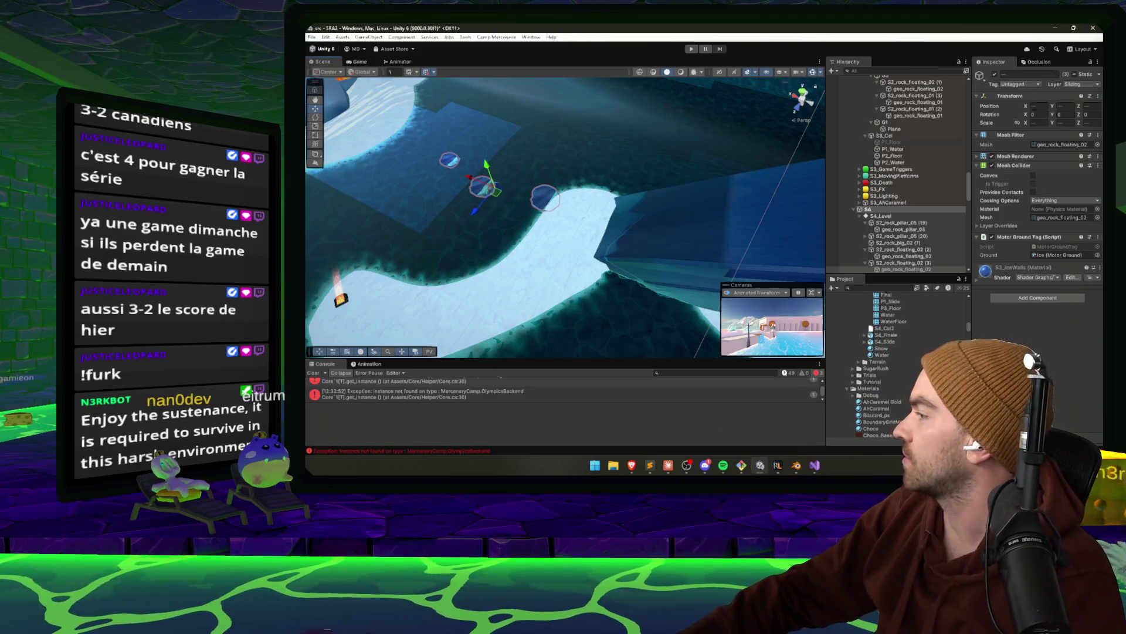
pyautogui.hotkey('alt', 'Tab')
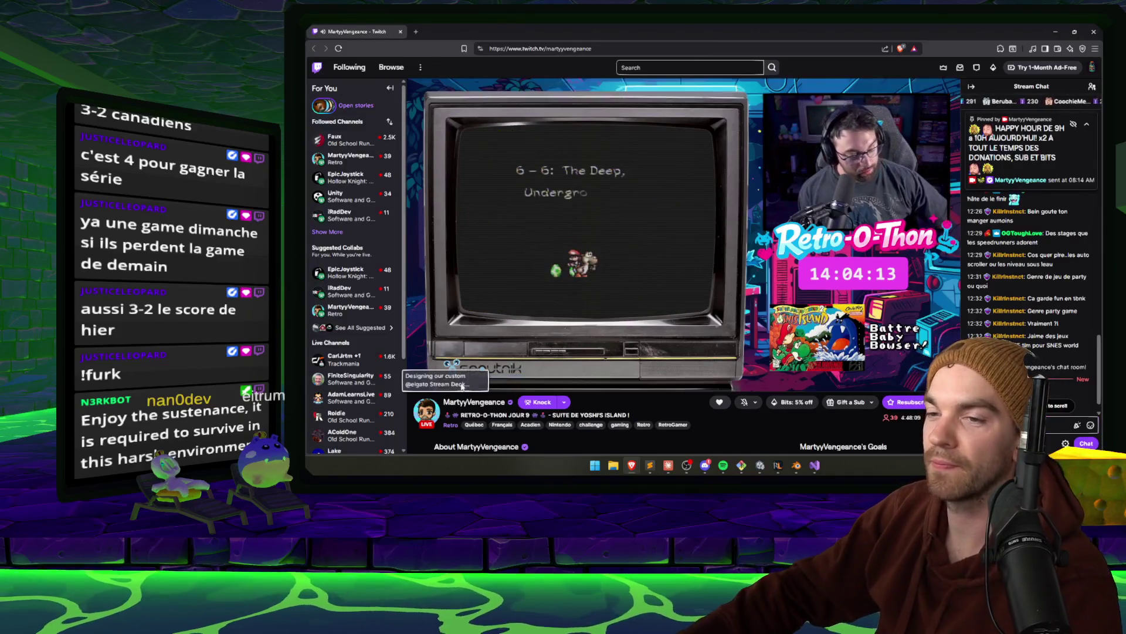
# Switch from the Retro-O-Thon Twitch stream back to the Unity editor
pyautogui.hotkey('alt', 'Tab')
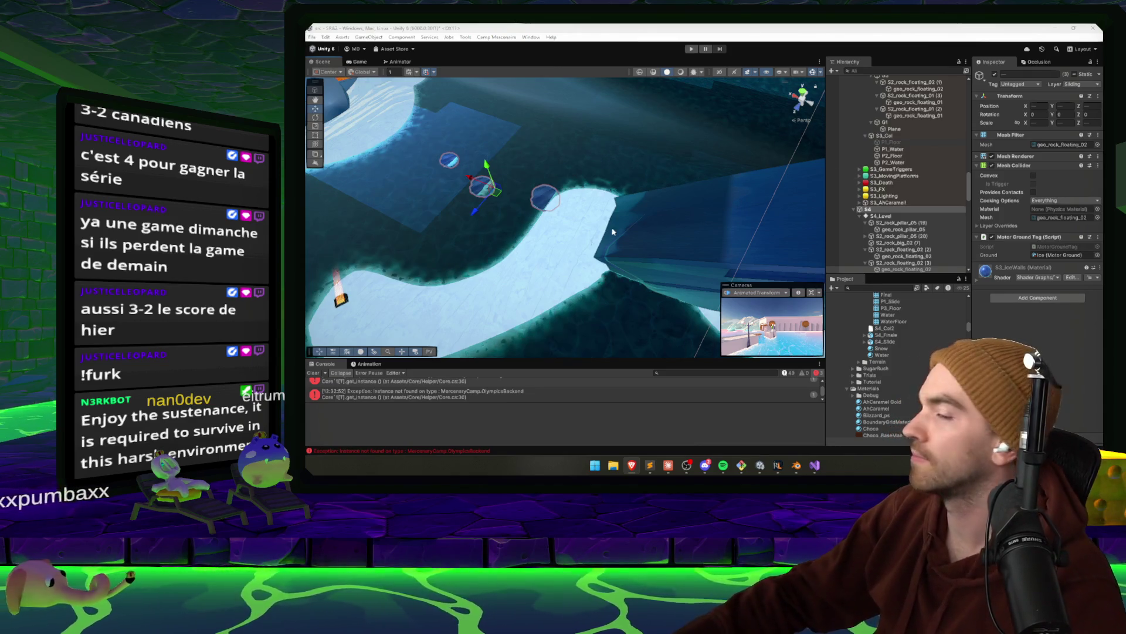
pyautogui.click(587, 264)
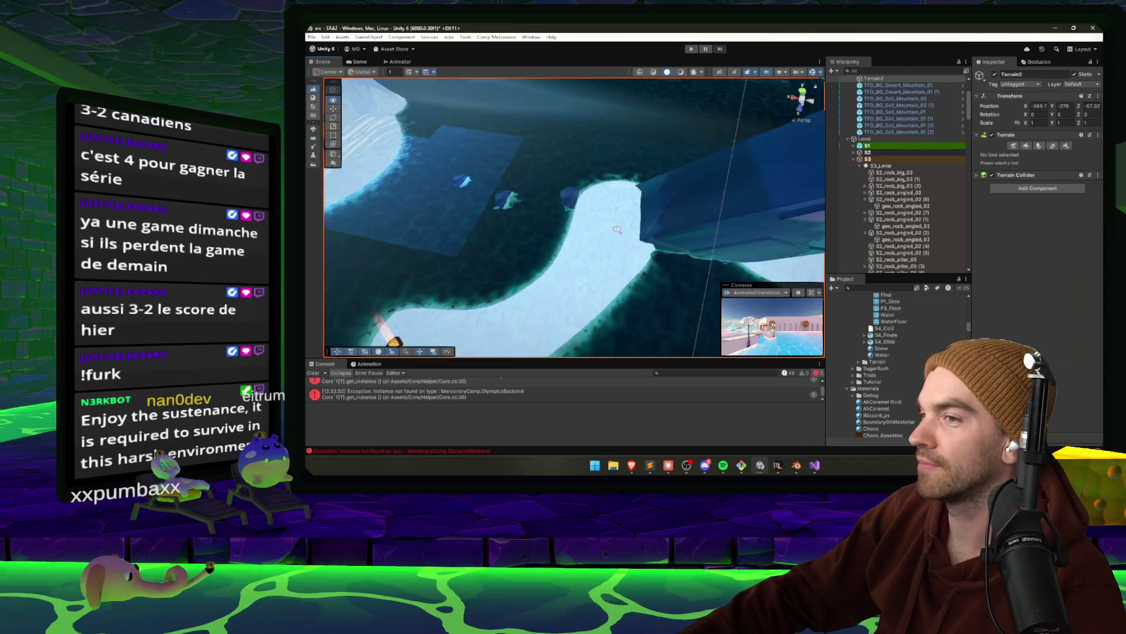
pyautogui.click(612, 245)
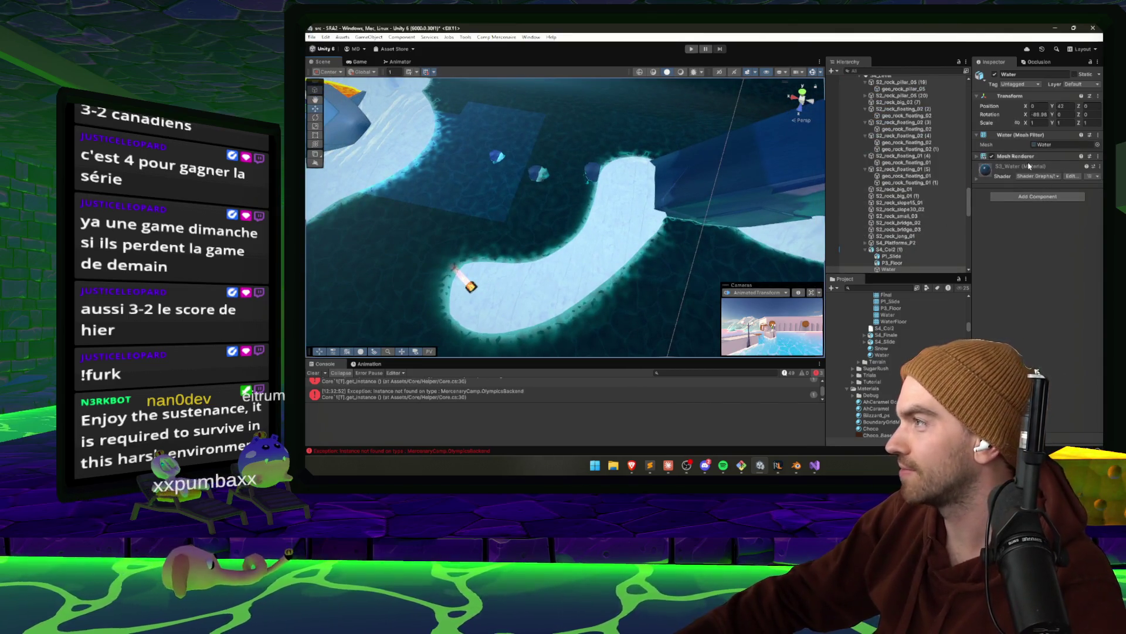
pyautogui.click(675, 193)
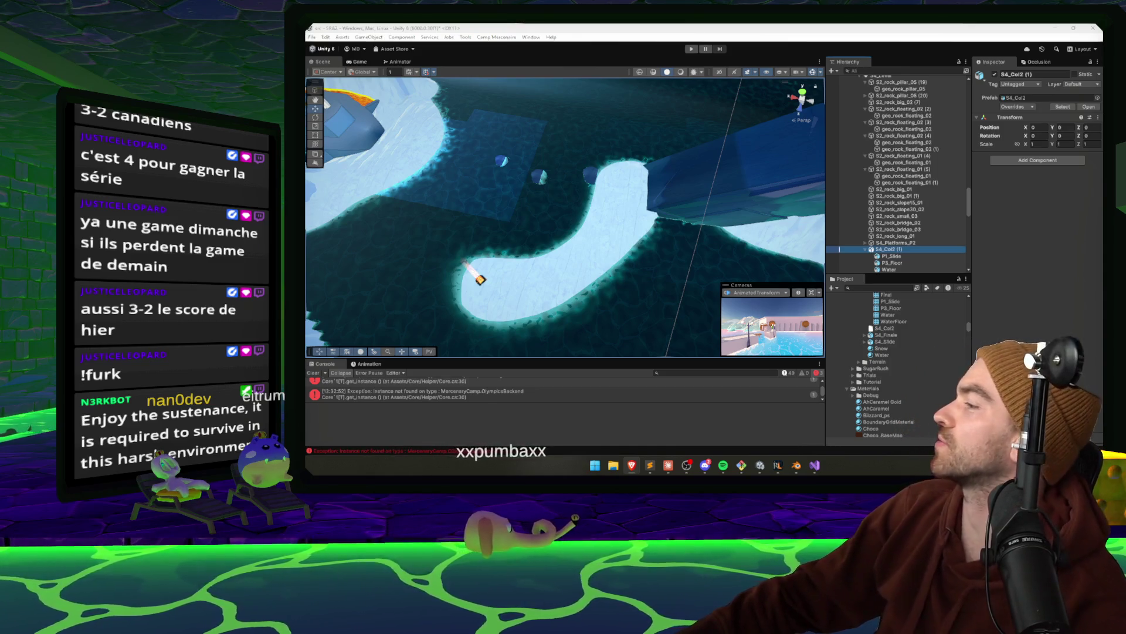
pyautogui.click(988, 226)
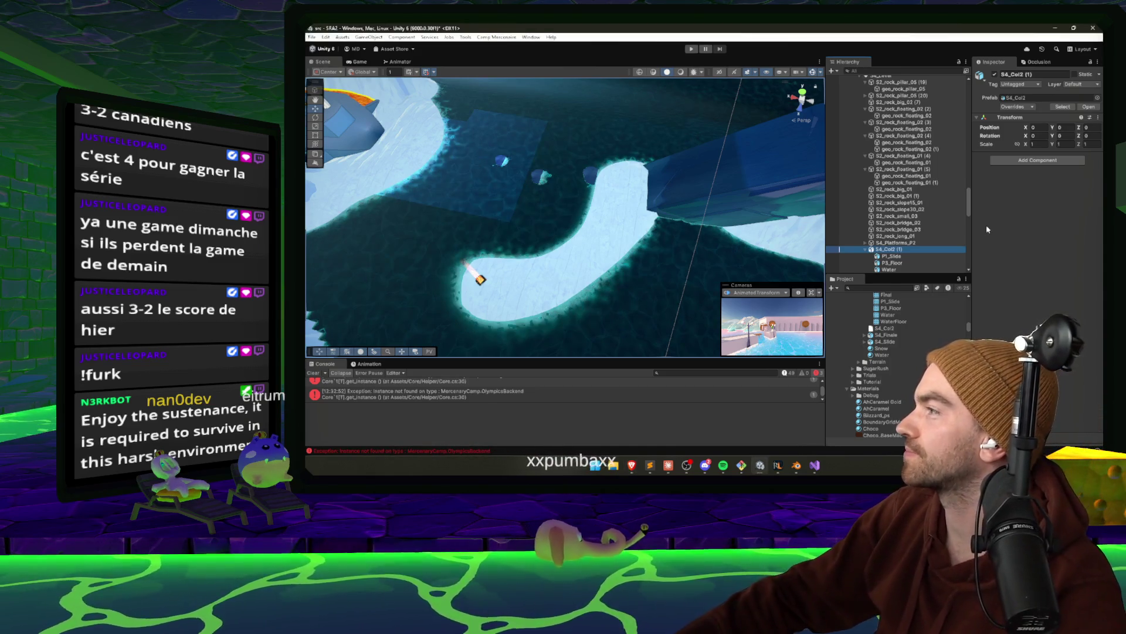
pyautogui.click(534, 300)
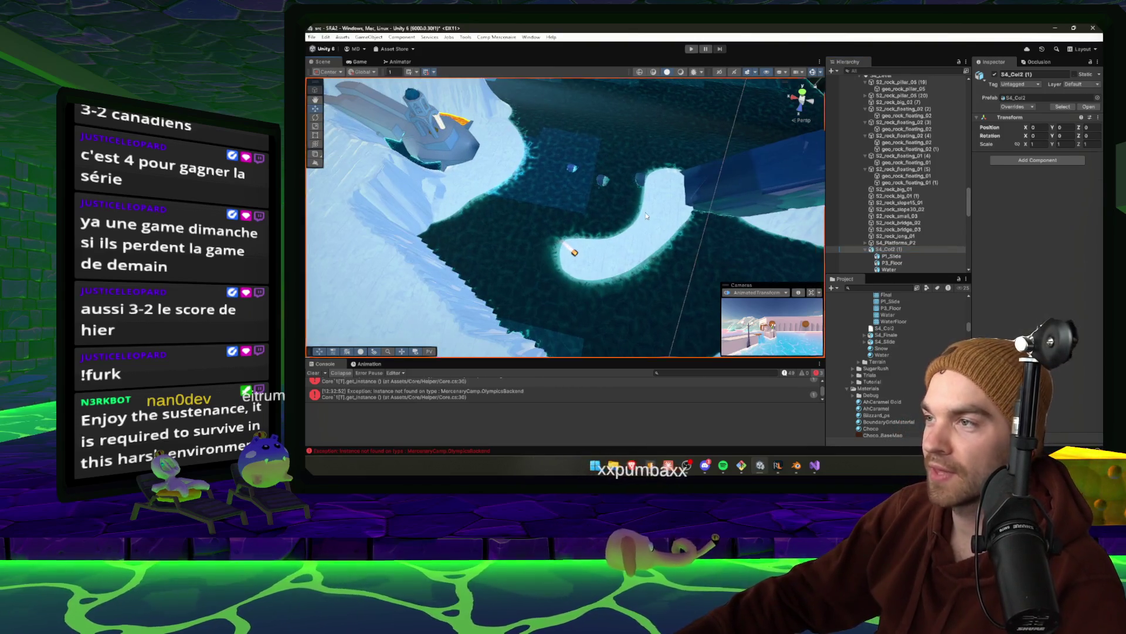
pyautogui.scroll(-2, 650, 219)
pyautogui.moveTo(651, 218); pyautogui.dragTo(724, 195)
pyautogui.click(663, 216)
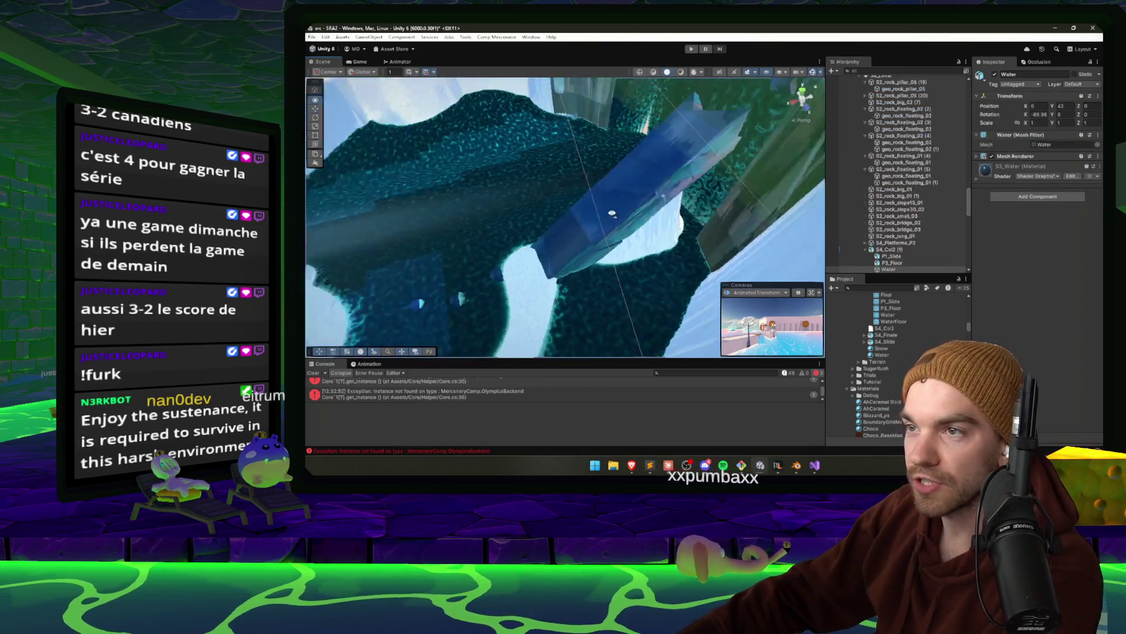
pyautogui.moveTo(663, 217); pyautogui.dragTo(520, 212)
pyautogui.click(493, 145)
pyautogui.moveTo(514, 149)
pyautogui.mouseDown()
pyautogui.moveTo(492, 178)
pyautogui.moveTo(554, 214)
pyautogui.moveTo(563, 282)
pyautogui.moveTo(618, 327)
pyautogui.mouseUp()
pyautogui.click(515, 236)
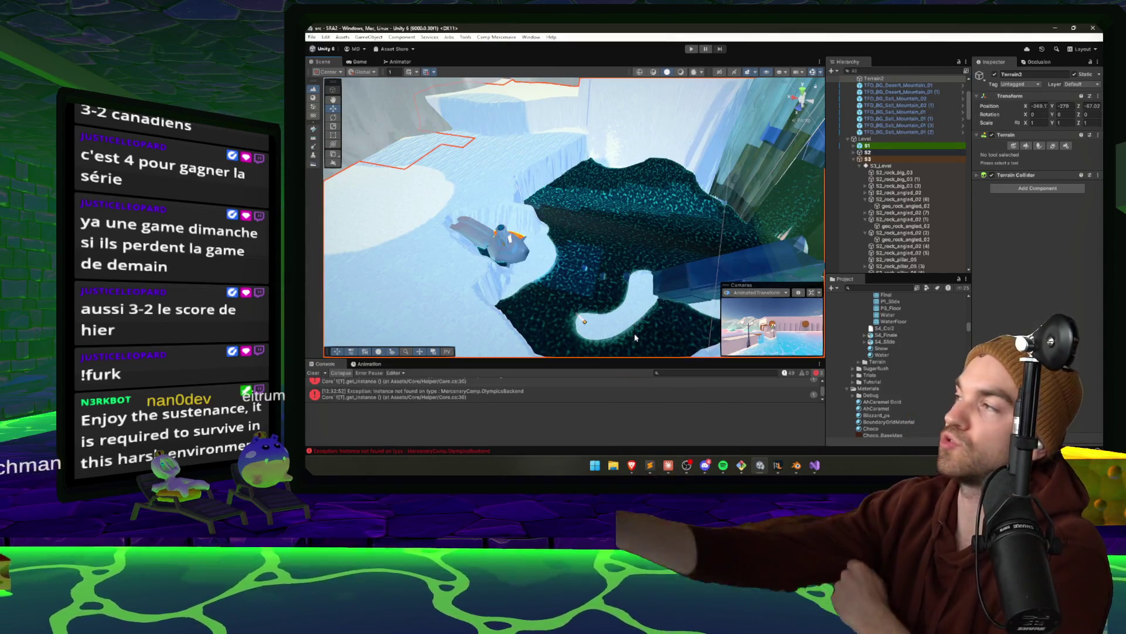
pyautogui.moveTo(662, 298); pyautogui.dragTo(610, 175)
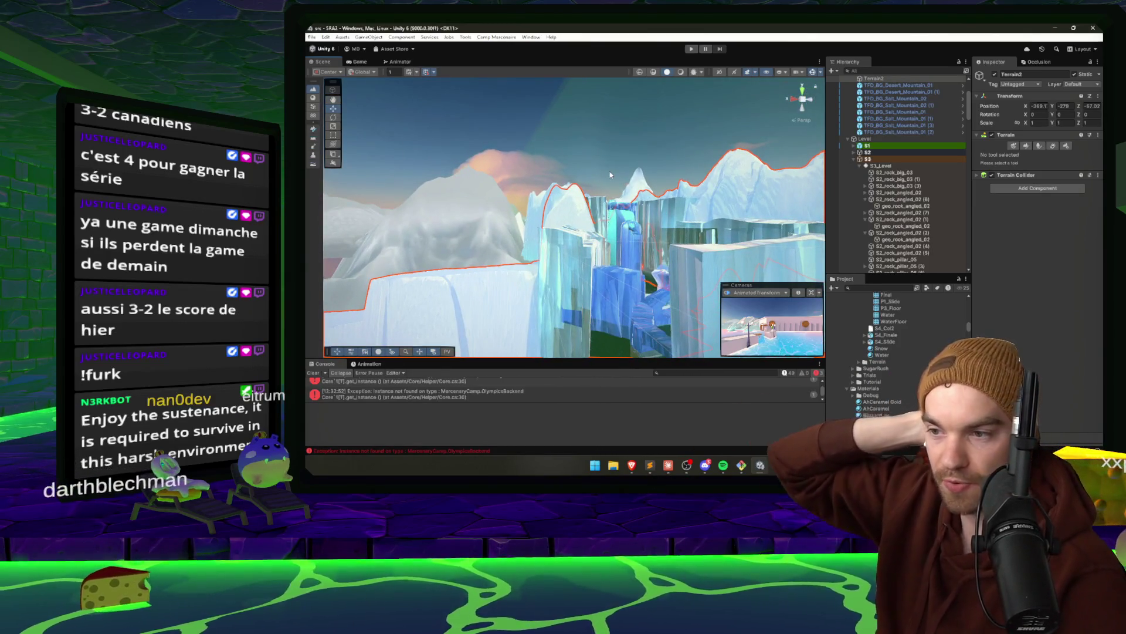
pyautogui.hotkey('alt', 'Tab')
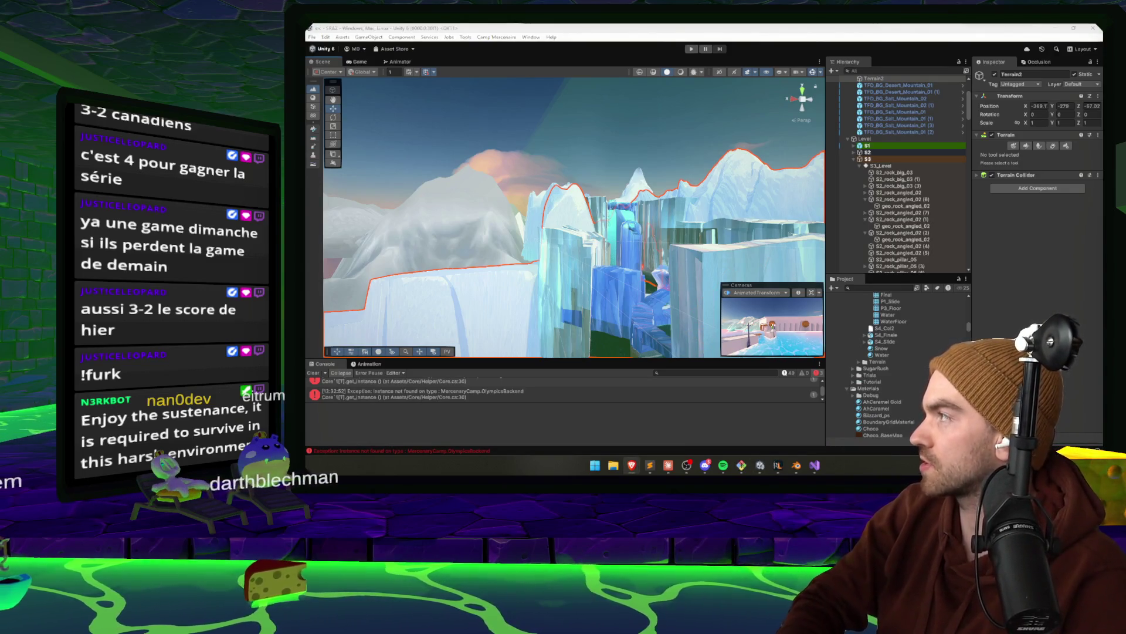
pyautogui.click(686, 465)
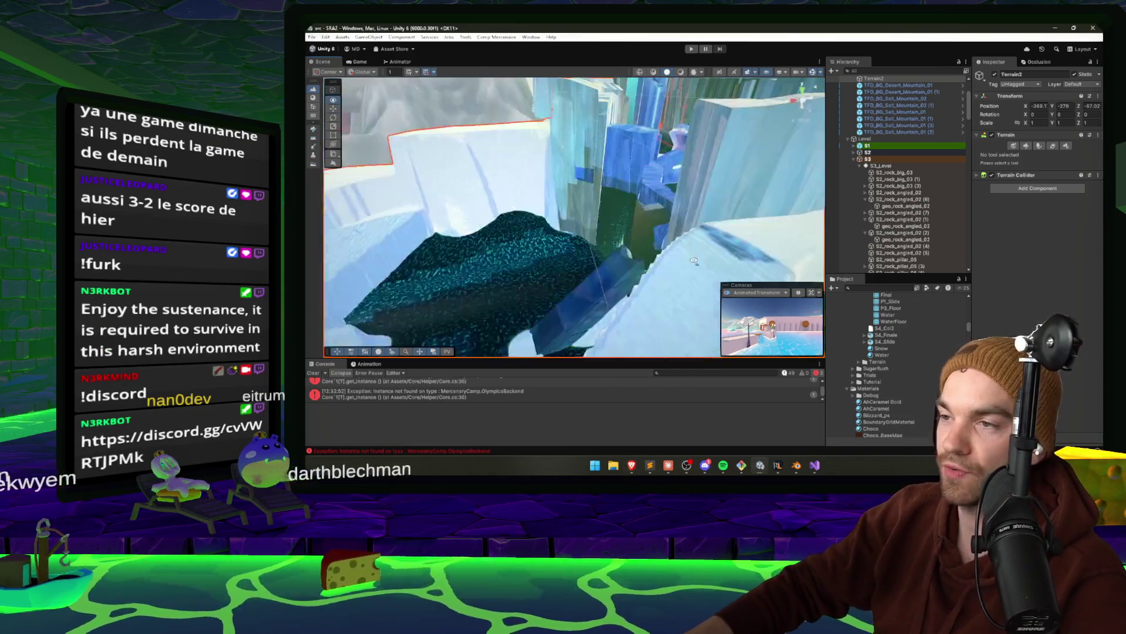
pyautogui.hotkey('alt', 'Tab')
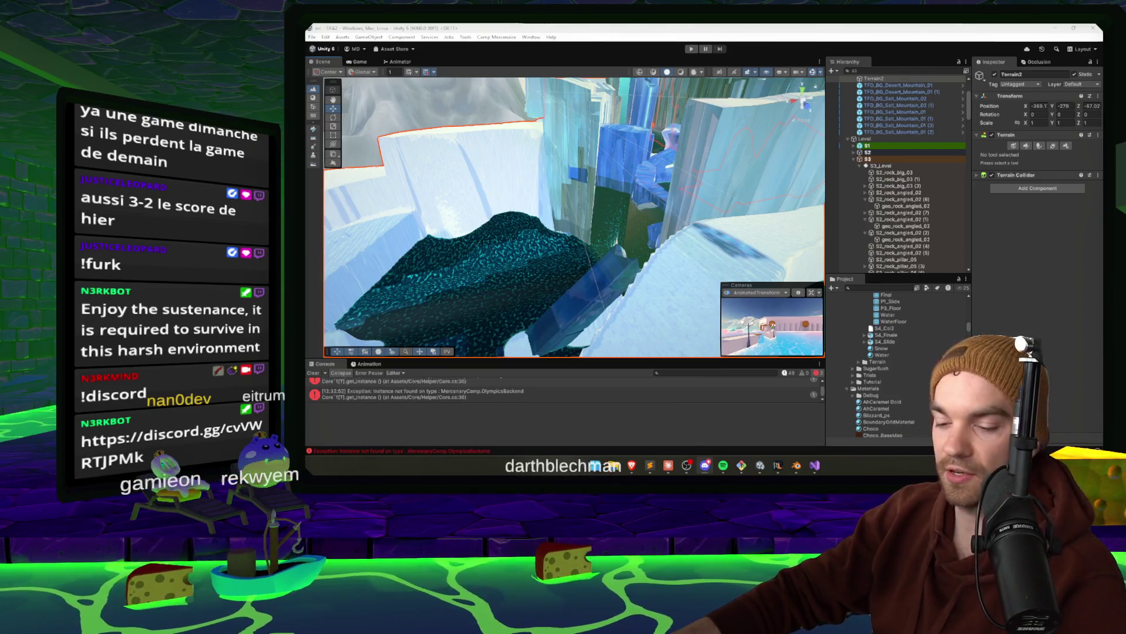
pyautogui.hotkey('alt', 'Tab')
pyautogui.moveTo(622, 235); pyautogui.dragTo(722, 294)
pyautogui.click(684, 238)
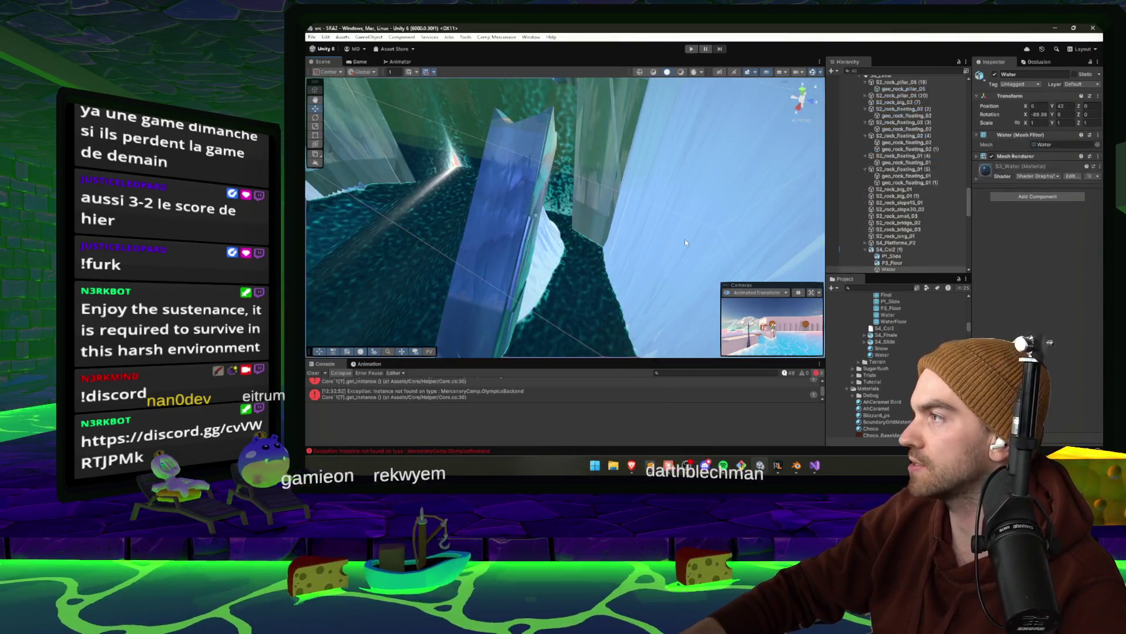
pyautogui.press('f')
pyautogui.click(368, 265)
pyautogui.press('f')
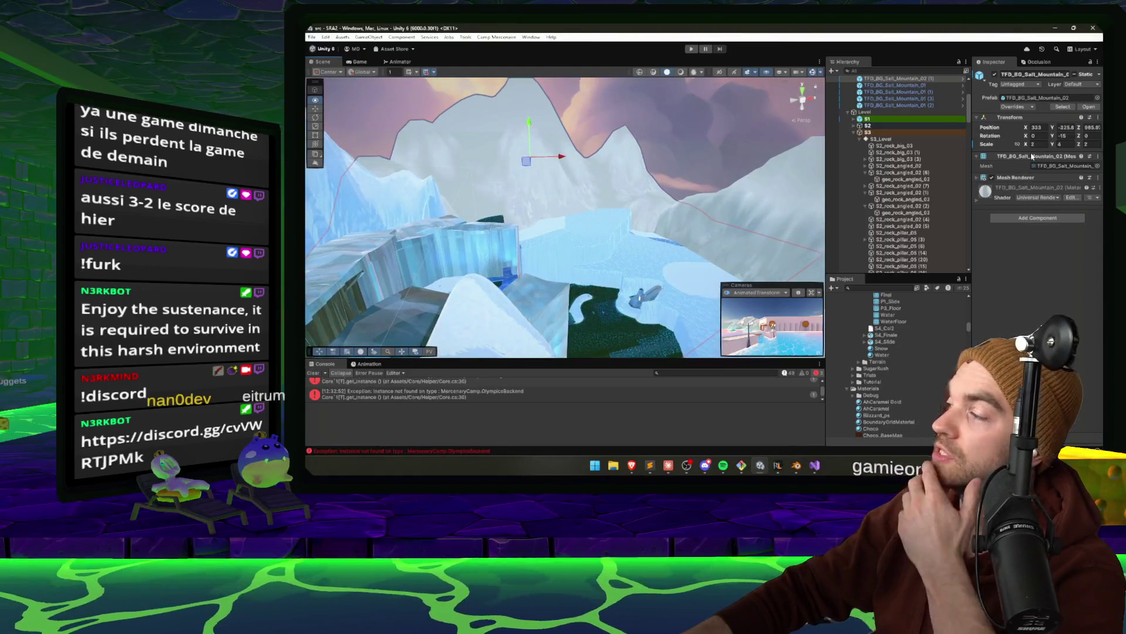
pyautogui.moveTo(579, 209)
pyautogui.mouseDown()
pyautogui.moveTo(540, 241)
pyautogui.moveTo(342, 256)
pyautogui.moveTo(609, 189)
pyautogui.mouseUp()
# Select Terrain2 and flatten the ground beside the ice slide with the Set Height brush
pyautogui.click(609, 190)
pyautogui.click(1027, 146)
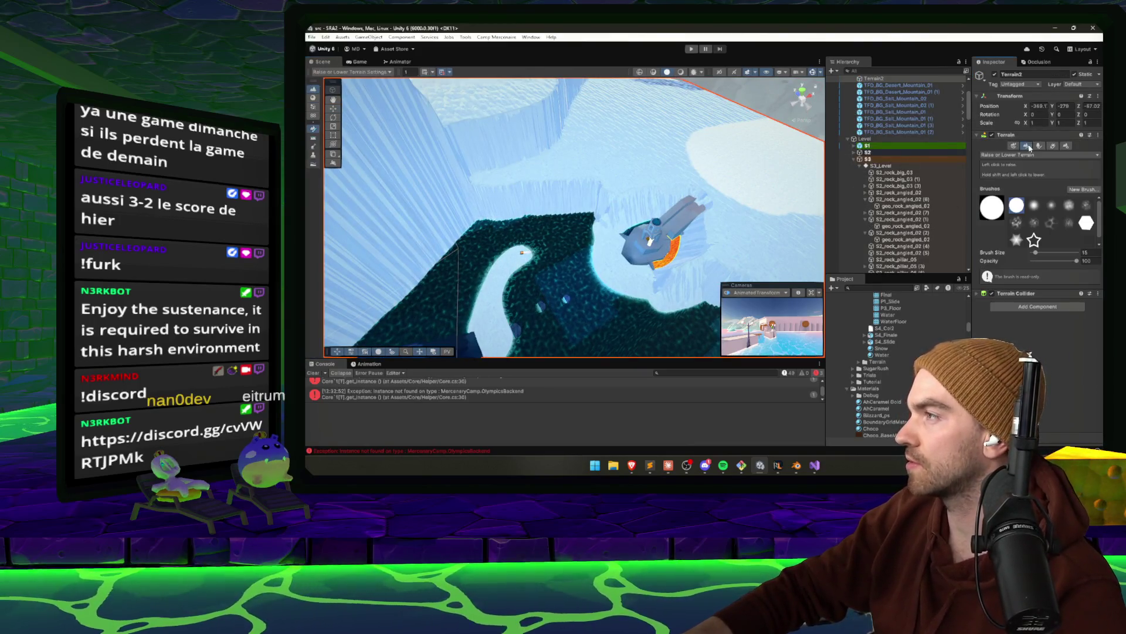
pyautogui.click(1024, 156)
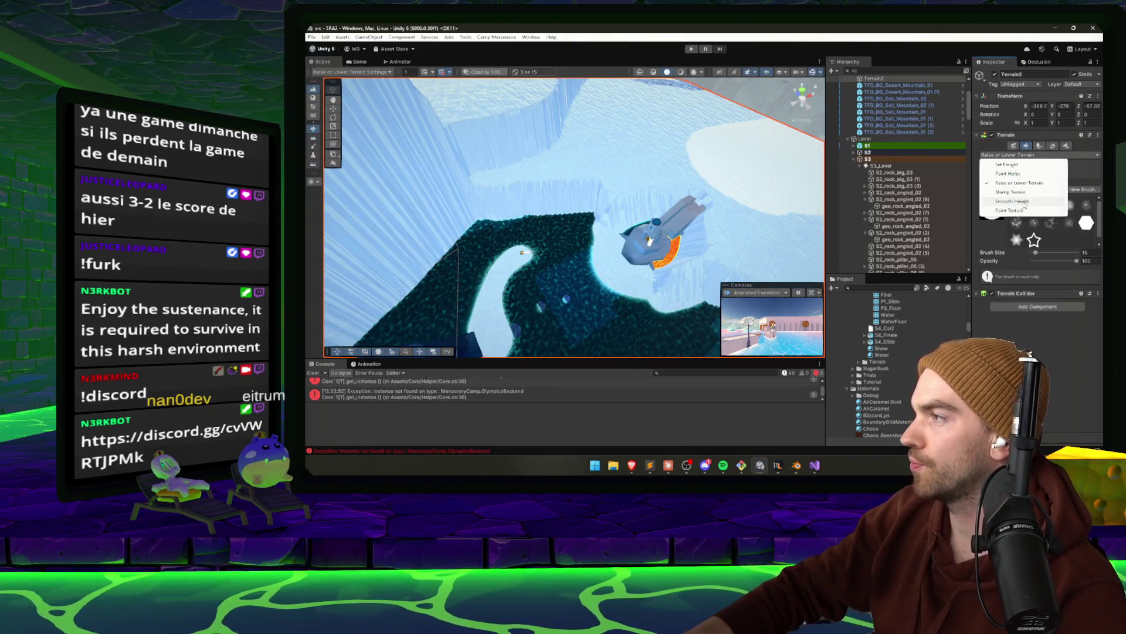
pyautogui.click(1009, 165)
pyautogui.scroll(8, 606, 281)
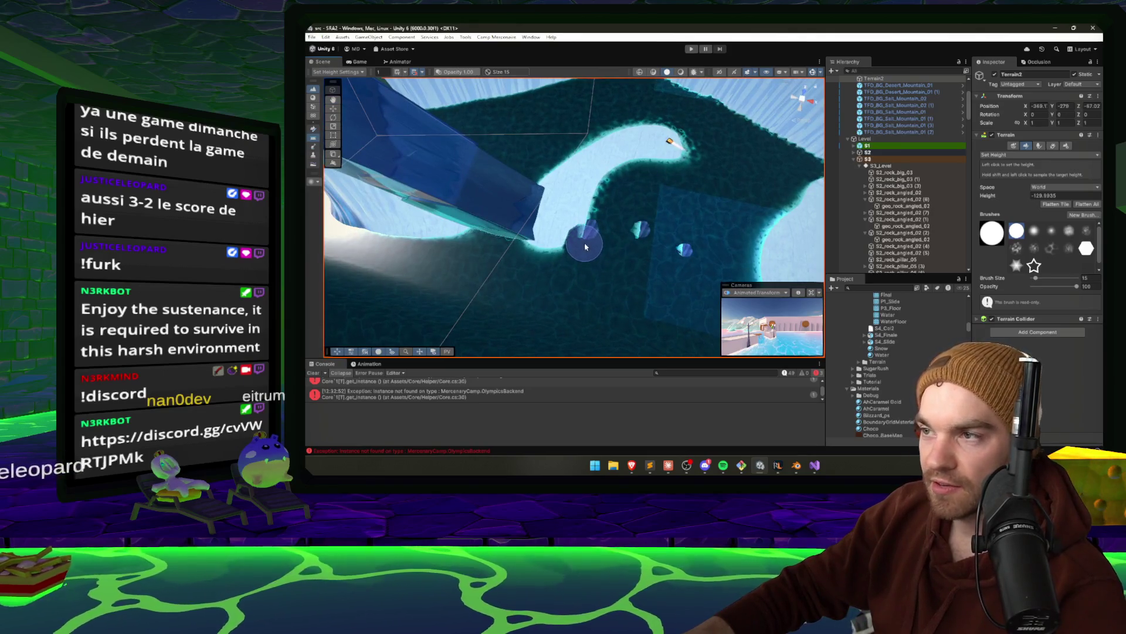
pyautogui.moveTo(584, 230)
pyautogui.mouseDown()
pyautogui.moveTo(604, 184)
pyautogui.moveTo(652, 174)
pyautogui.mouseUp()
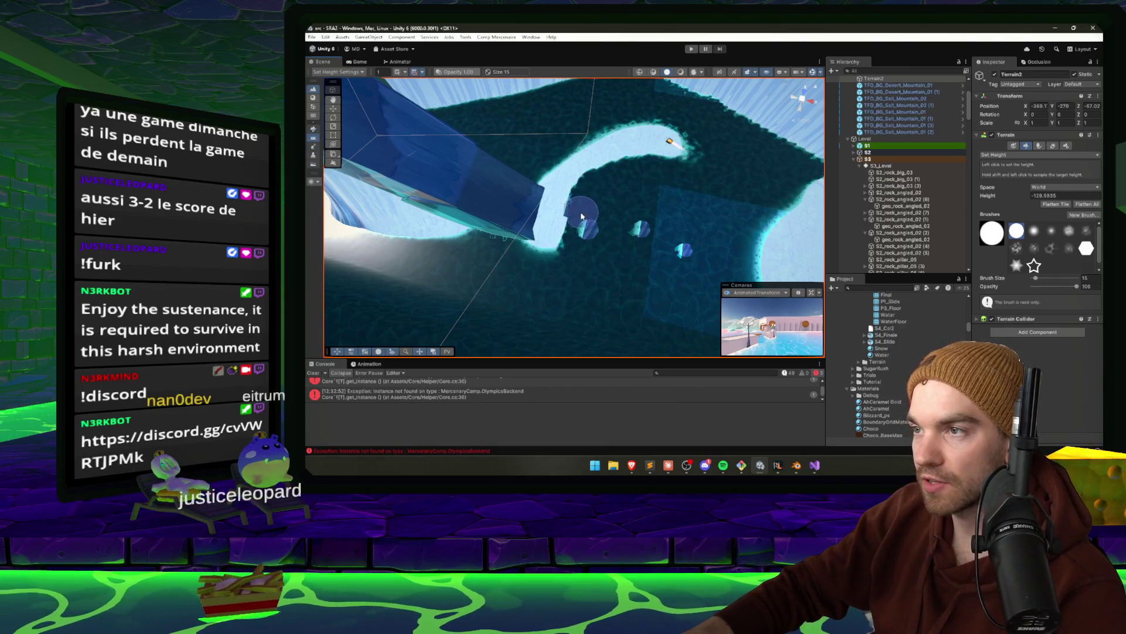
pyautogui.moveTo(564, 295)
pyautogui.mouseDown()
pyautogui.moveTo(854, 265)
pyautogui.moveTo(704, 271)
pyautogui.mouseUp()
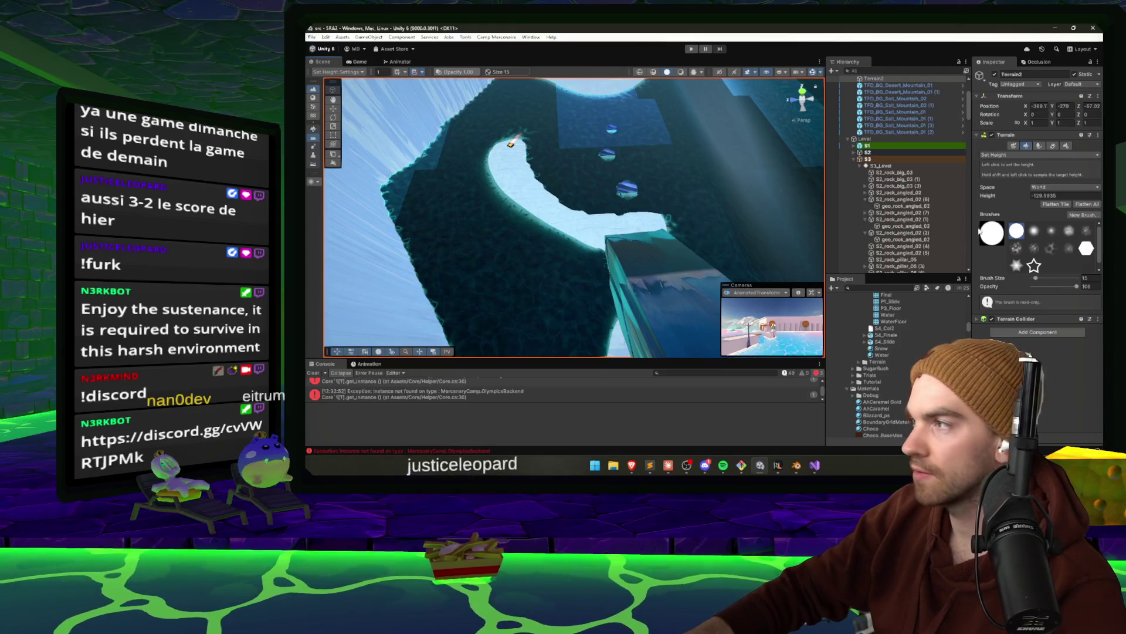
pyautogui.click(1033, 155)
# Smooth the terrain along the slide edge with Smooth Height, then select the JumpState (1) trigger
pyautogui.click(1020, 204)
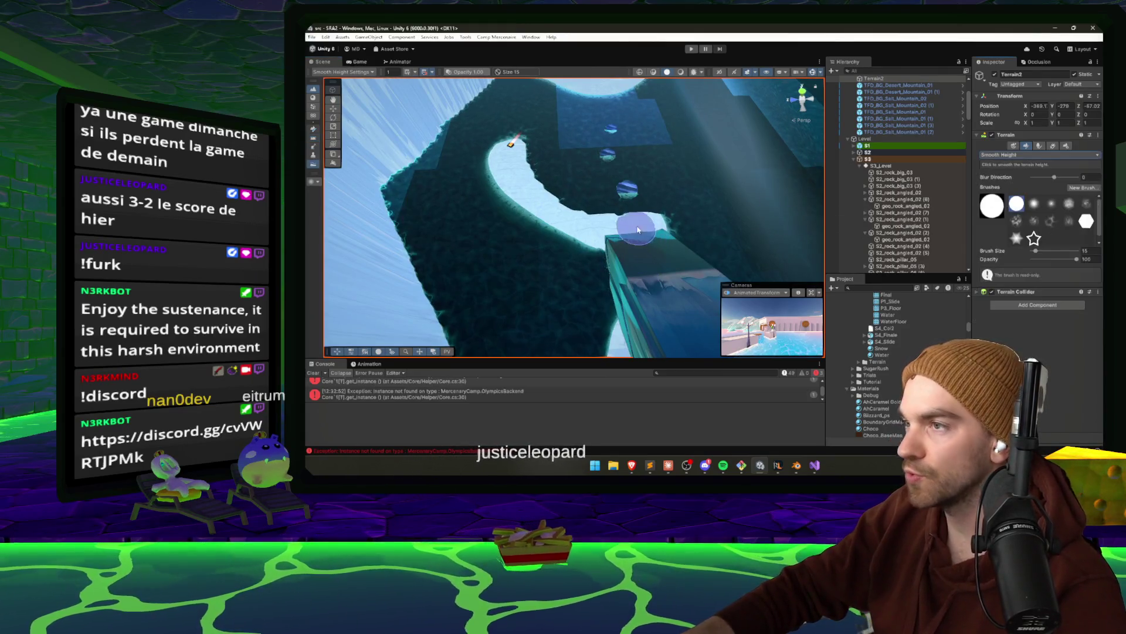
pyautogui.moveTo(702, 204)
pyautogui.mouseDown()
pyautogui.moveTo(426, 233)
pyautogui.moveTo(453, 231)
pyautogui.moveTo(471, 247)
pyautogui.moveTo(466, 226)
pyautogui.moveTo(478, 242)
pyautogui.moveTo(503, 196)
pyautogui.moveTo(496, 182)
pyautogui.moveTo(513, 186)
pyautogui.mouseUp()
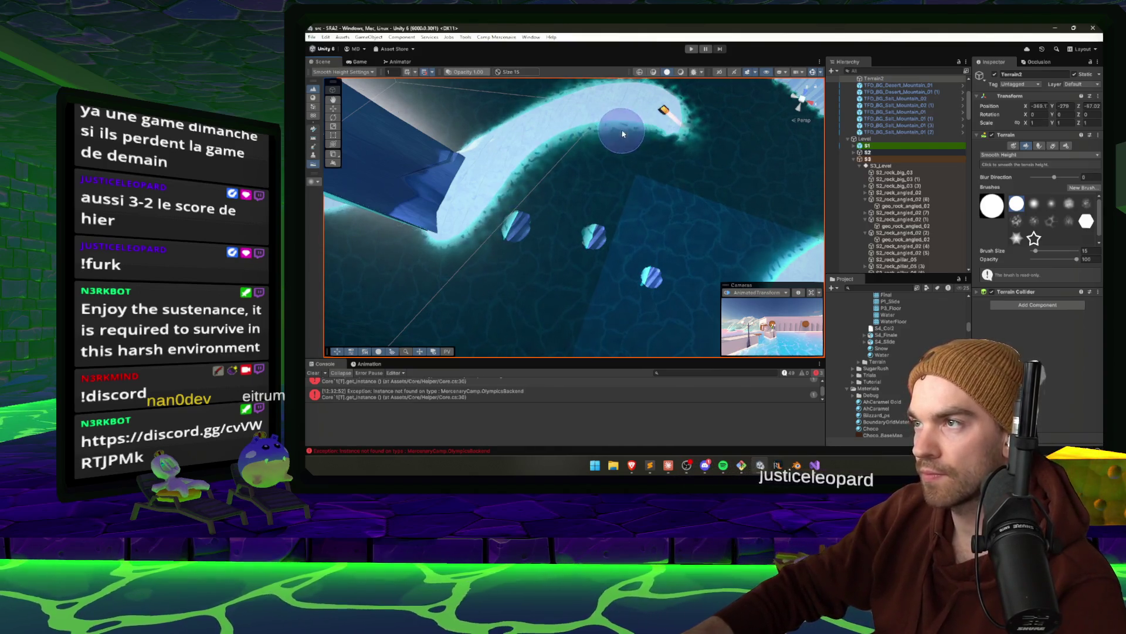
pyautogui.moveTo(686, 106)
pyautogui.mouseDown()
pyautogui.moveTo(698, 141)
pyautogui.moveTo(649, 204)
pyautogui.mouseUp()
pyautogui.press('w')
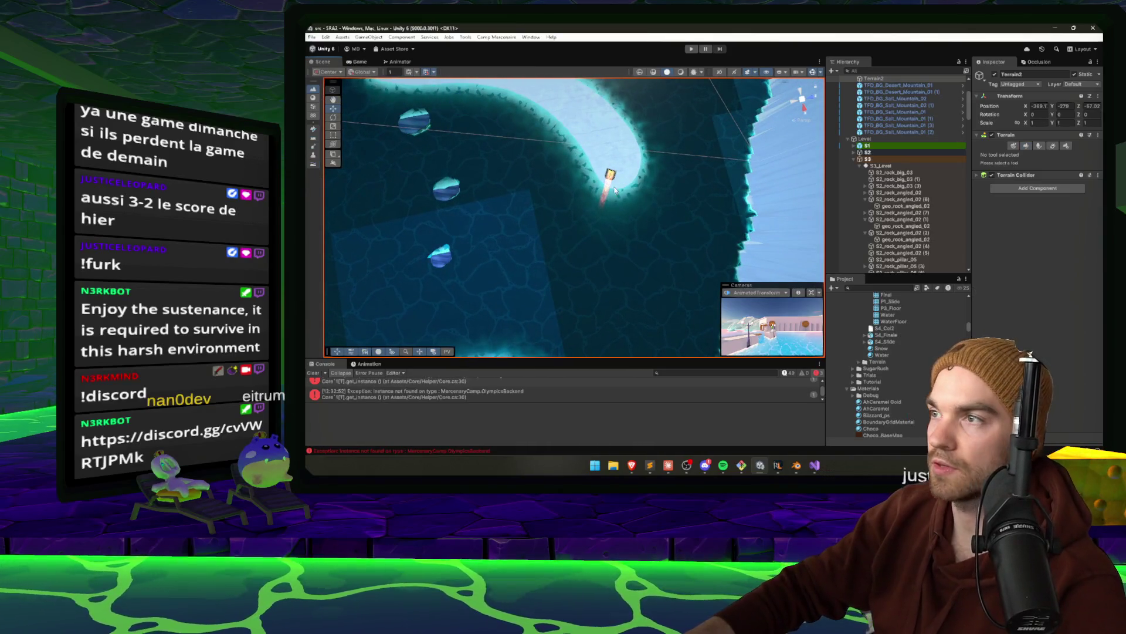
pyautogui.click(612, 176)
# Frame the JumpState (1) trigger in the view and start a playtest
pyautogui.press('f')
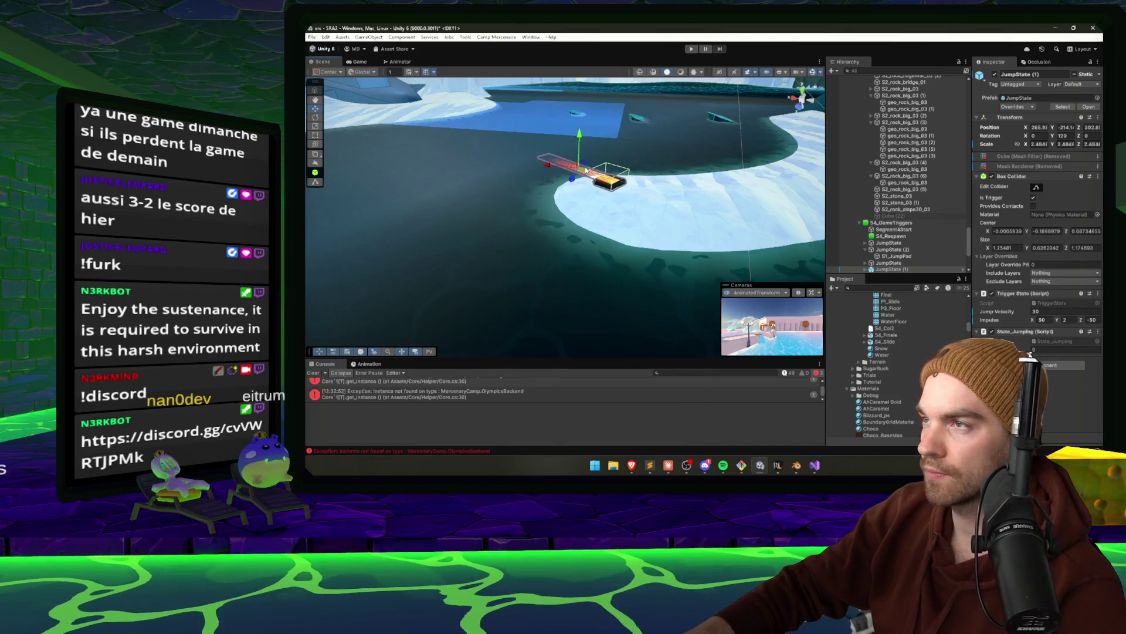
pyautogui.click(691, 49)
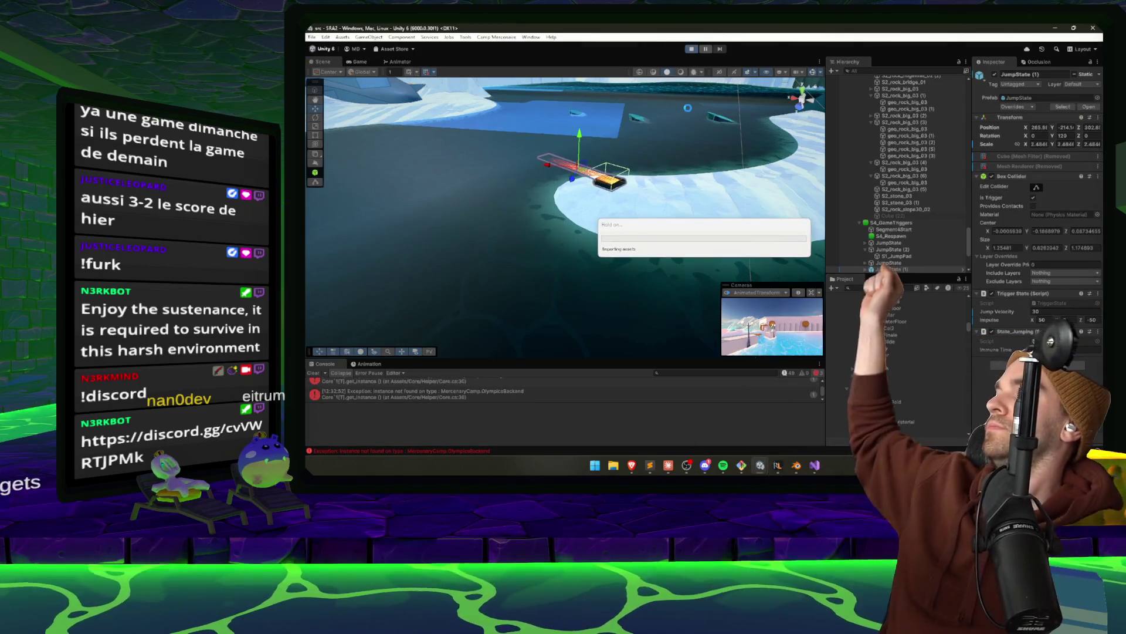
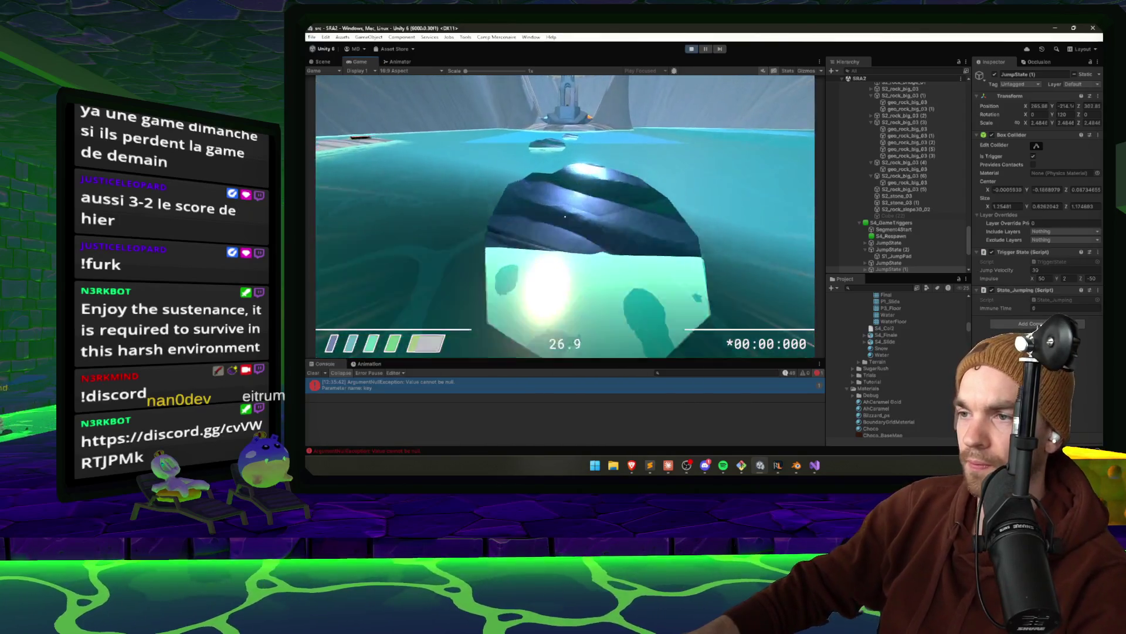
# Pause and exit the ice-level play test, then pan across the ice area in the Scene view
pyautogui.press('Escape')
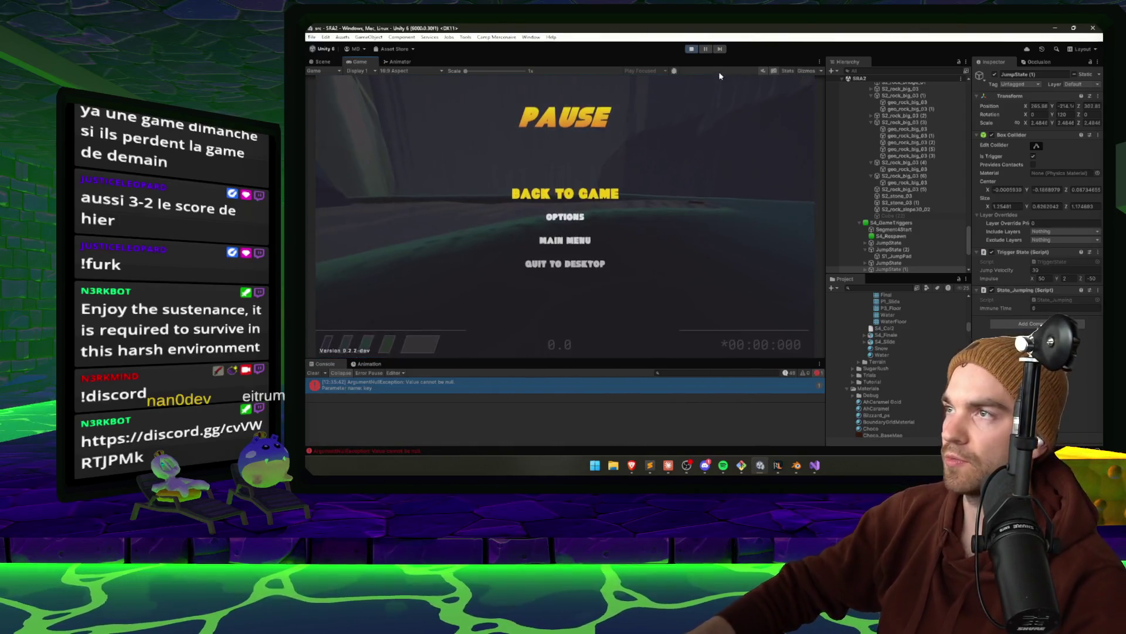
pyautogui.hotkey('ctrl', 'p')
pyautogui.moveTo(643, 197); pyautogui.dragTo(617, 275)
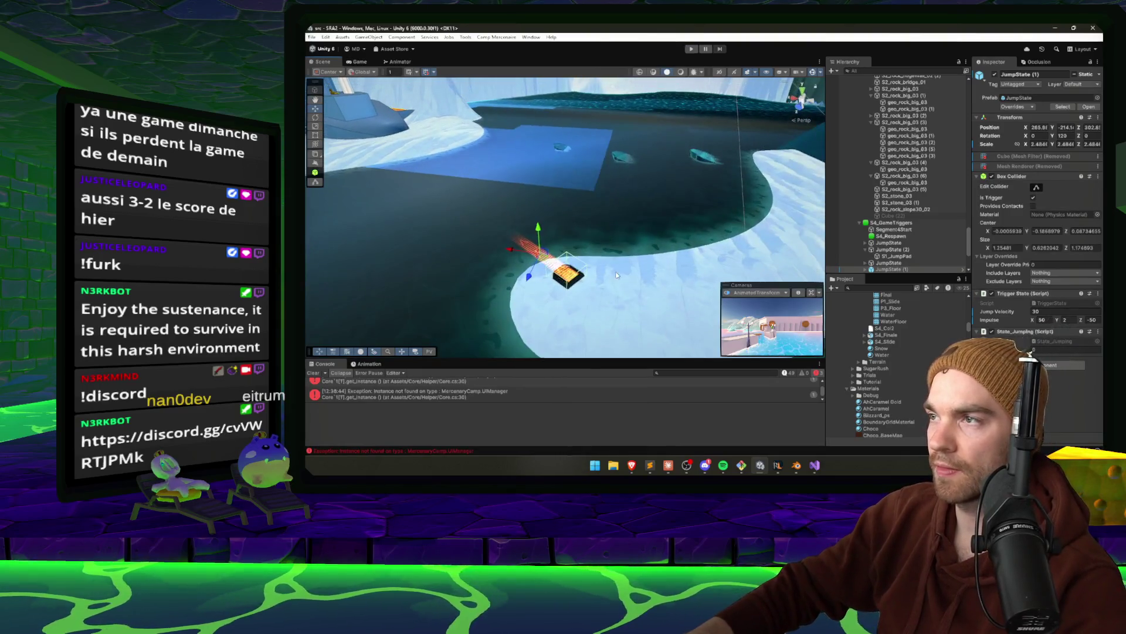
# Frame the S2_rock_floating_02 (3) rock and delete the small rock beside it
pyautogui.click(700, 157)
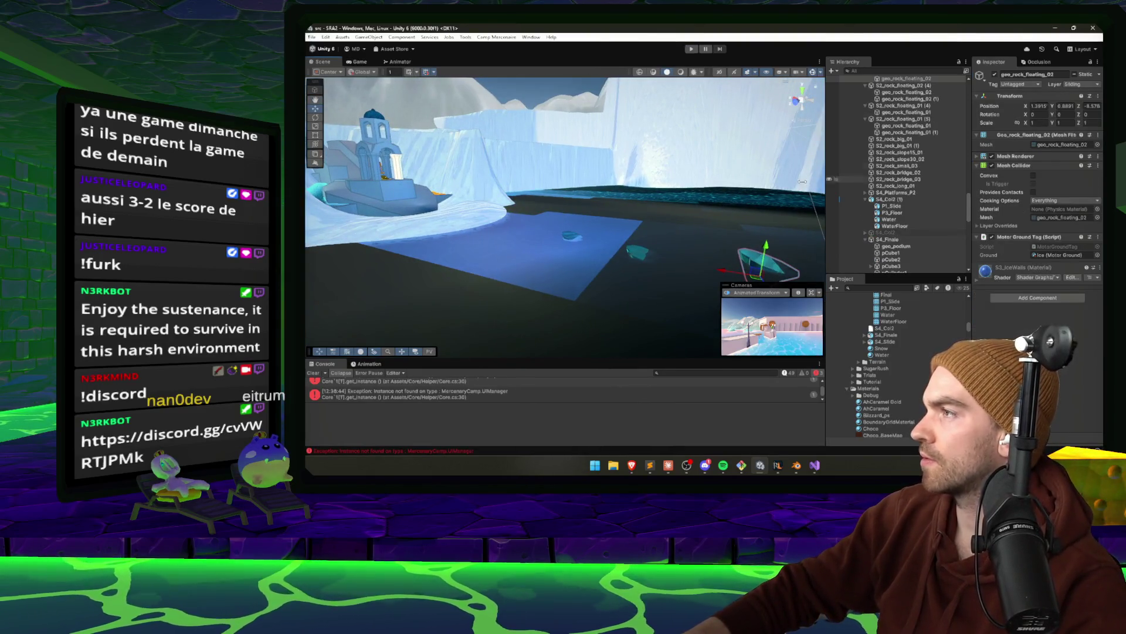
pyautogui.scroll(2, 905, 111)
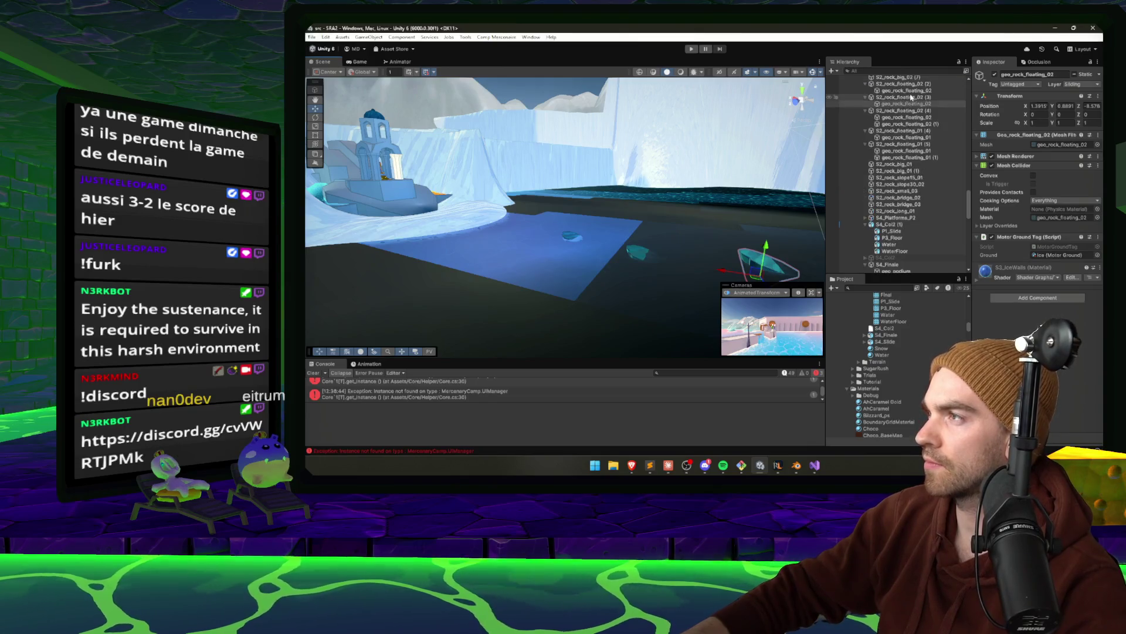
pyautogui.click(909, 97)
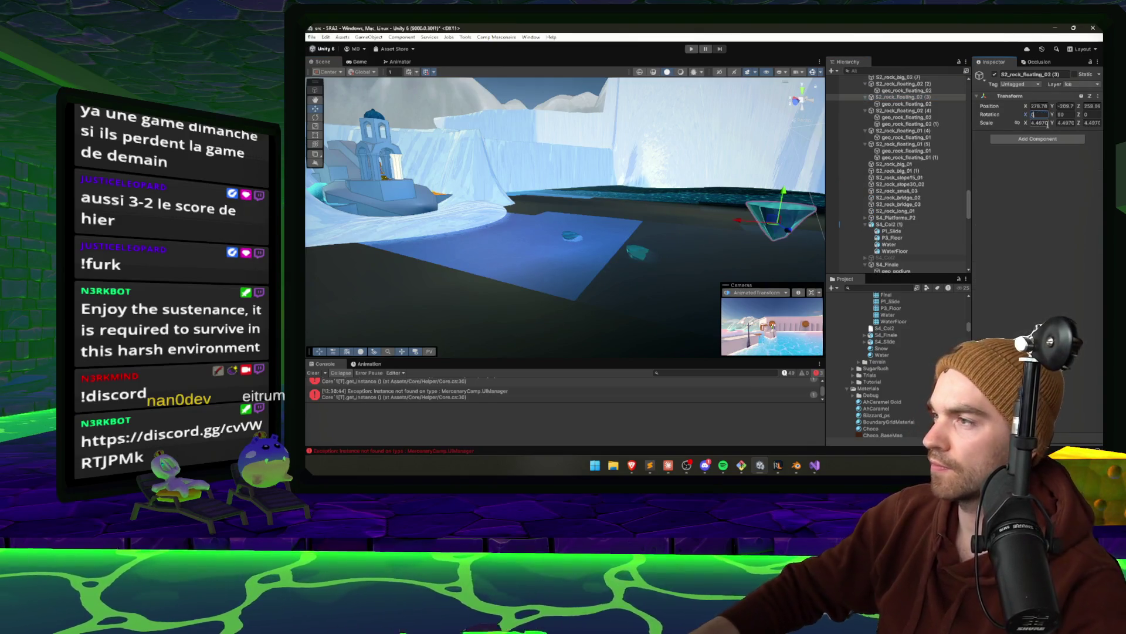
pyautogui.press('f')
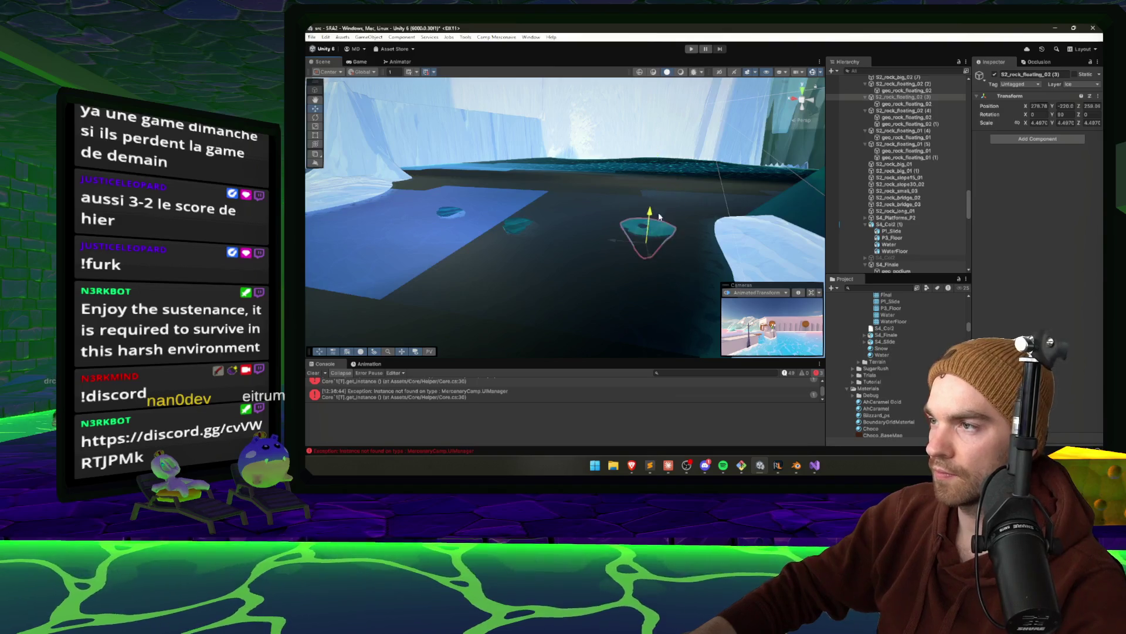
pyautogui.moveTo(657, 209); pyautogui.dragTo(659, 223)
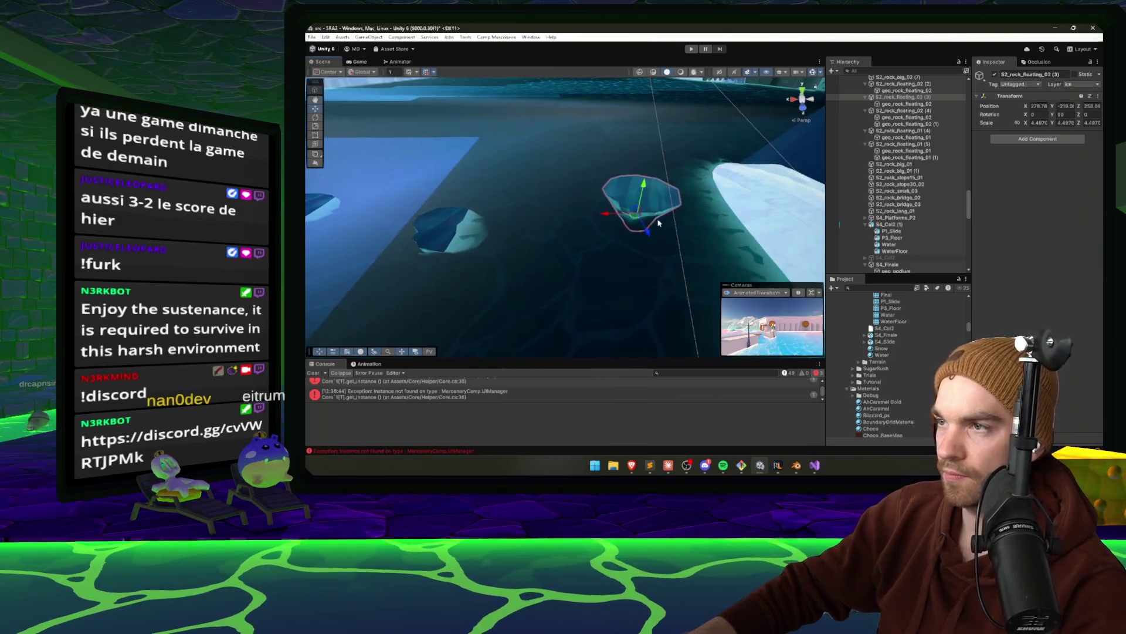
pyautogui.click(439, 222)
pyautogui.press('Delete')
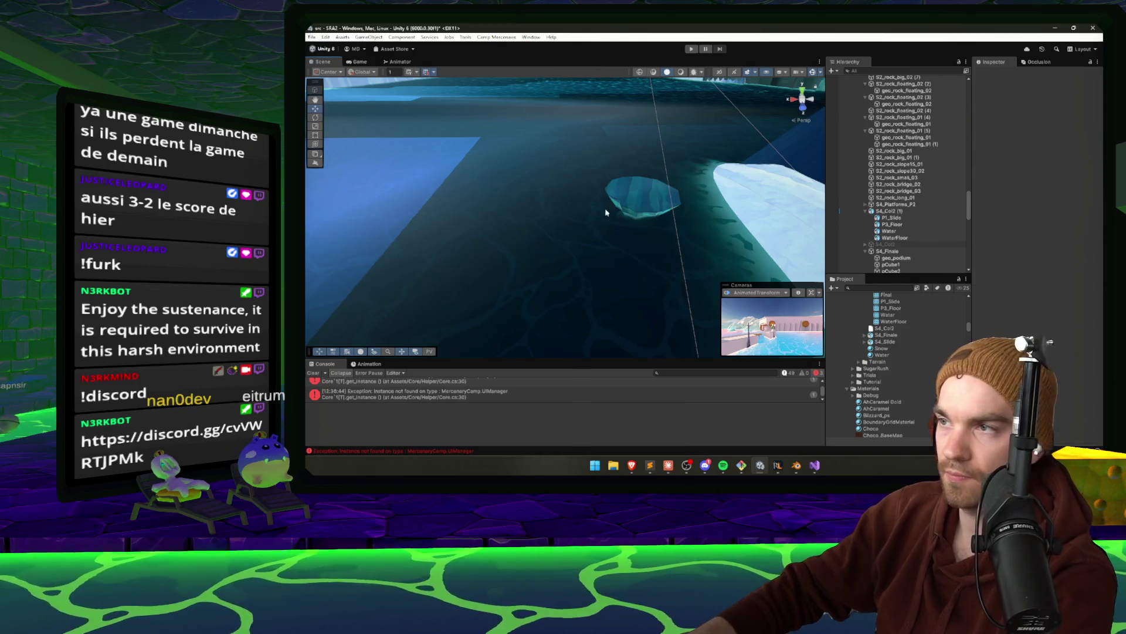
# Duplicate the floating rock twice, place both copies across the ice, and start a test play
pyautogui.click(646, 192)
pyautogui.hotkey('ctrl', 'd')
pyautogui.moveTo(632, 217); pyautogui.dragTo(462, 241)
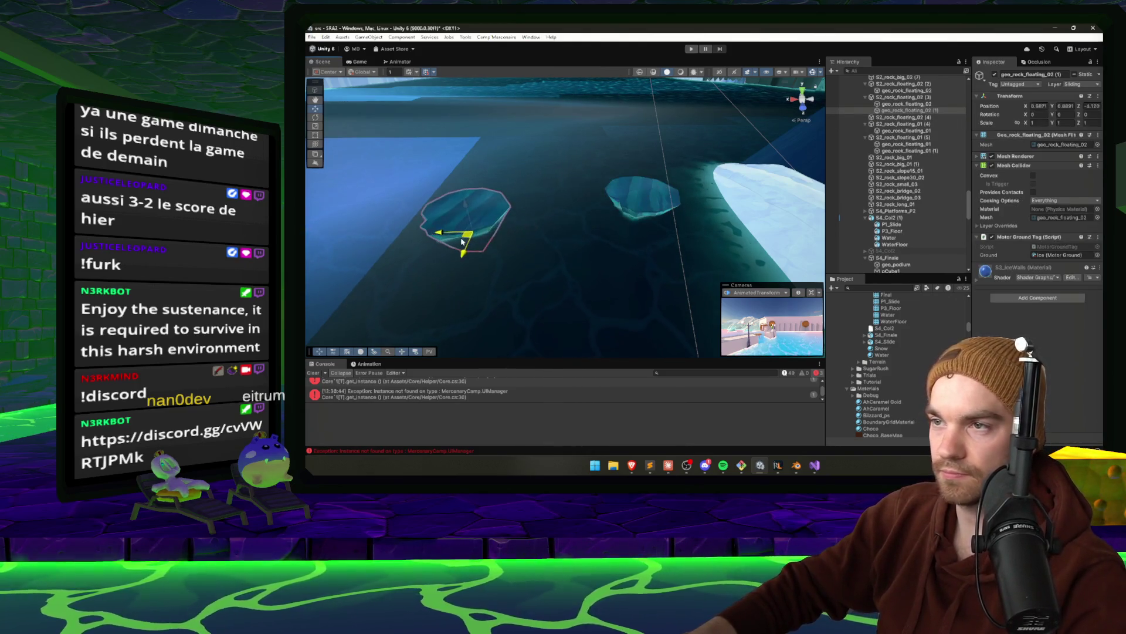
pyautogui.press('f')
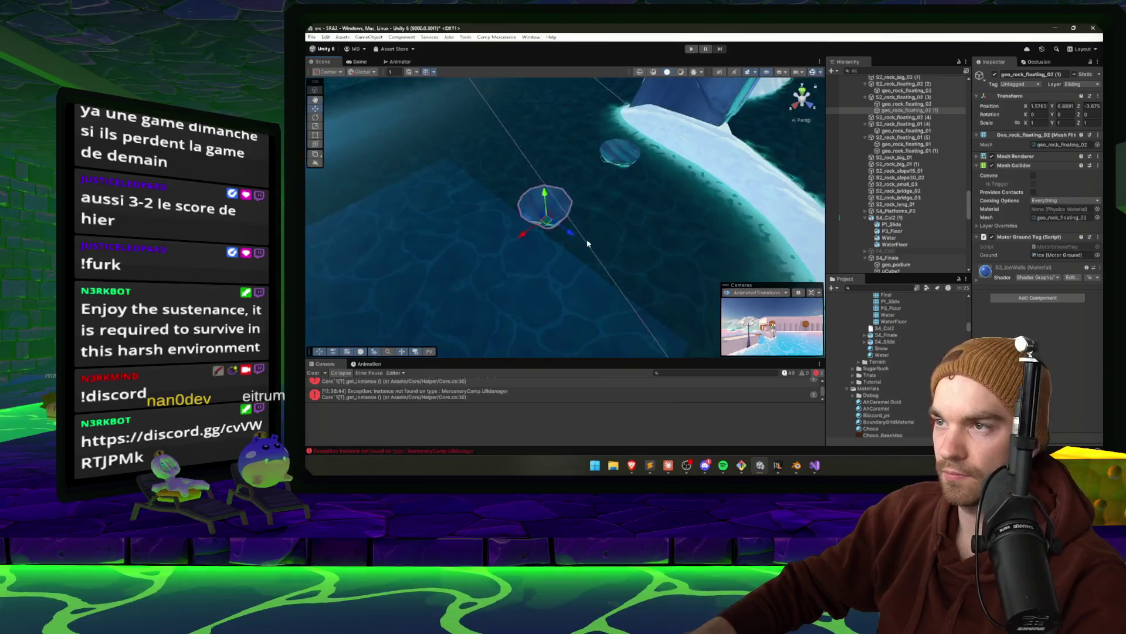
pyautogui.hotkey('ctrl', 'd')
pyautogui.moveTo(551, 242); pyautogui.dragTo(444, 314)
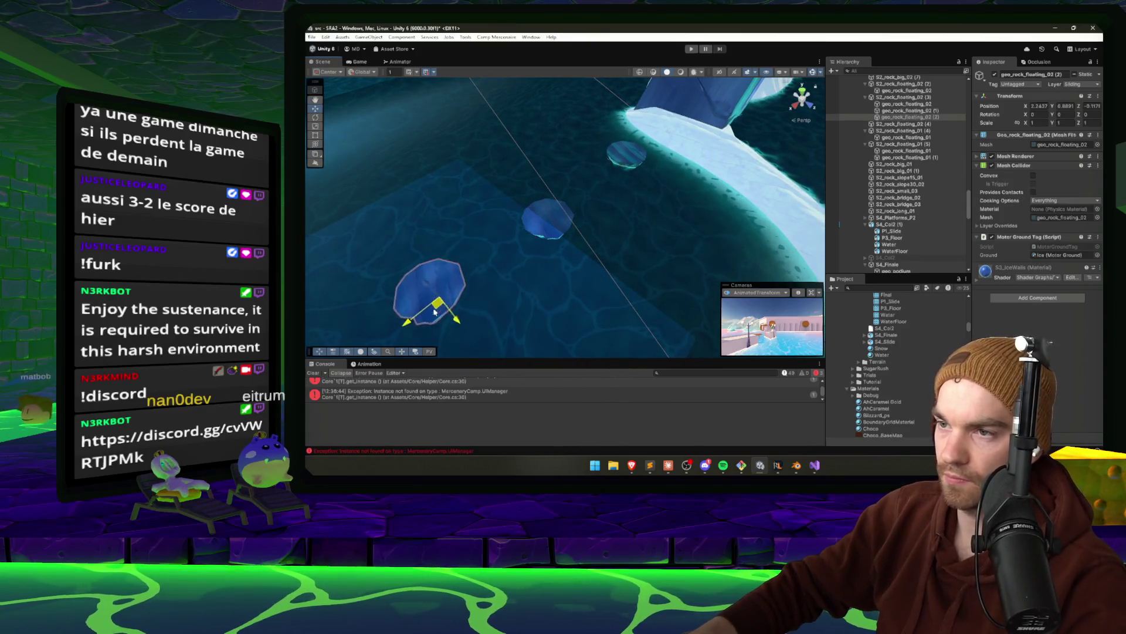
pyautogui.scroll(3, 445, 264)
pyautogui.moveTo(463, 237); pyautogui.dragTo(480, 253)
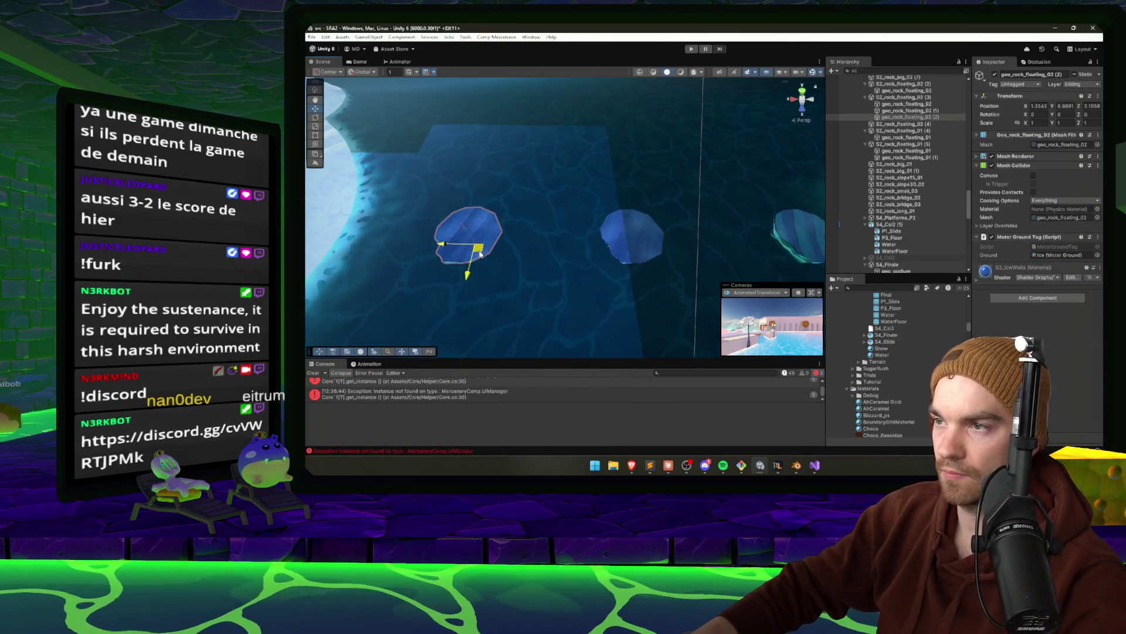
pyautogui.moveTo(550, 242); pyautogui.dragTo(403, 218)
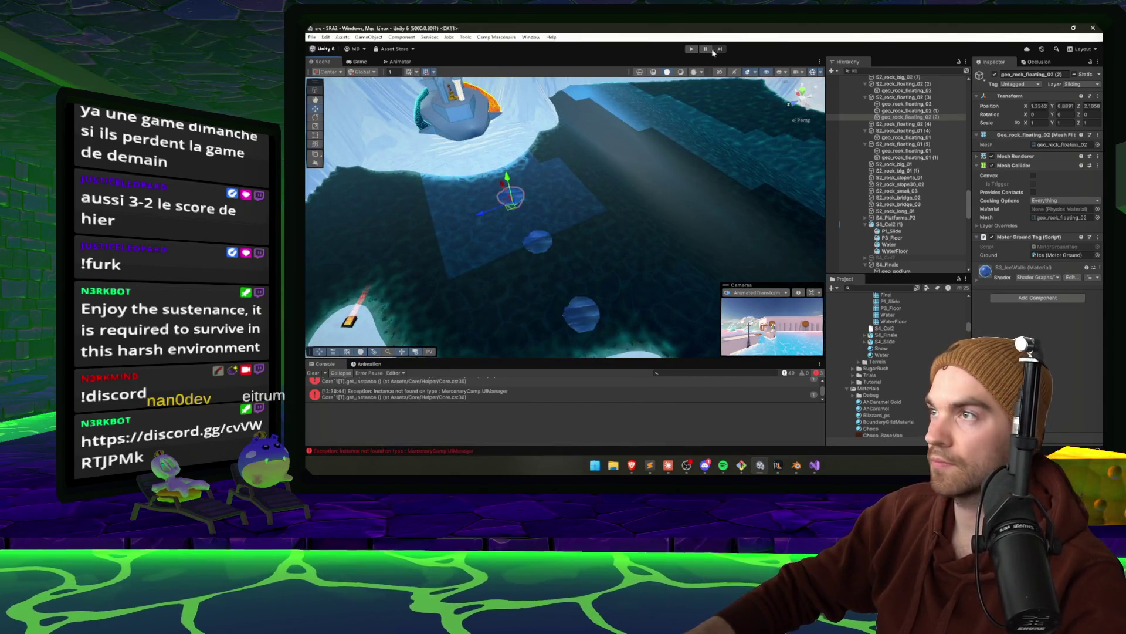
pyautogui.click(695, 52)
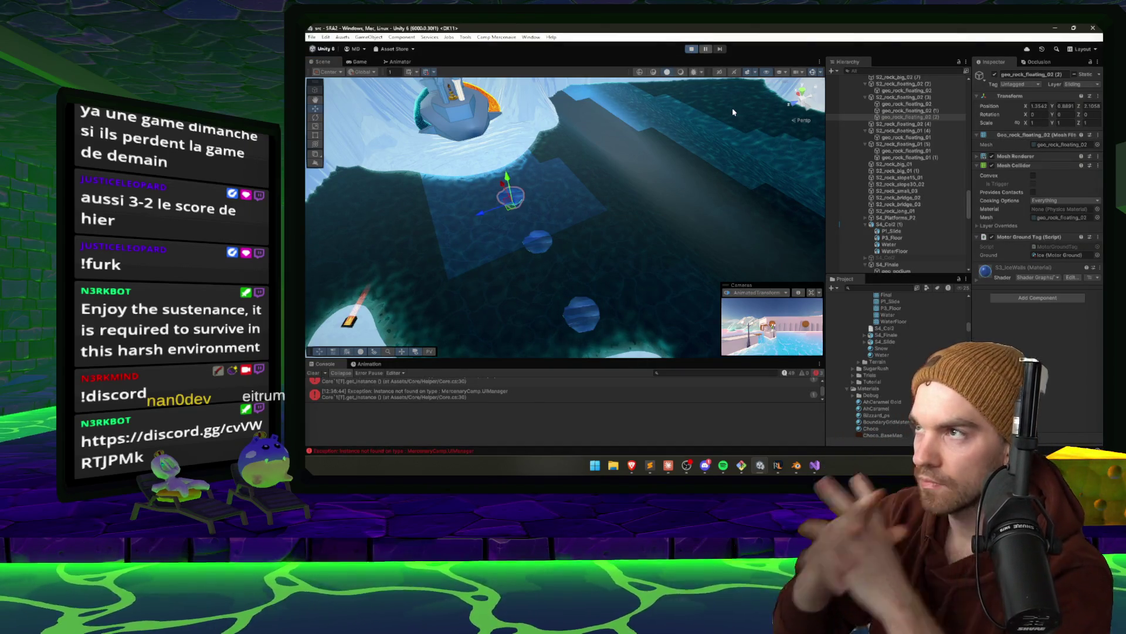
pyautogui.click(666, 466)
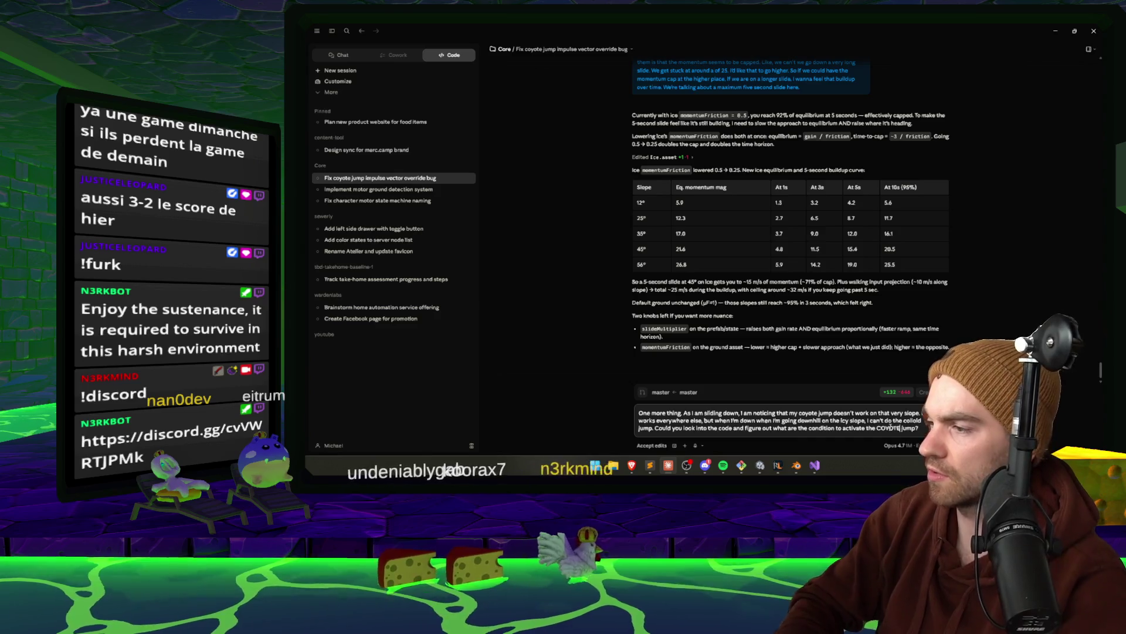
# Send Claude the coyote-jump question about icy downhill slopes, briefly adjusting the RuneLite camera meanwhile
pyautogui.press('Return')
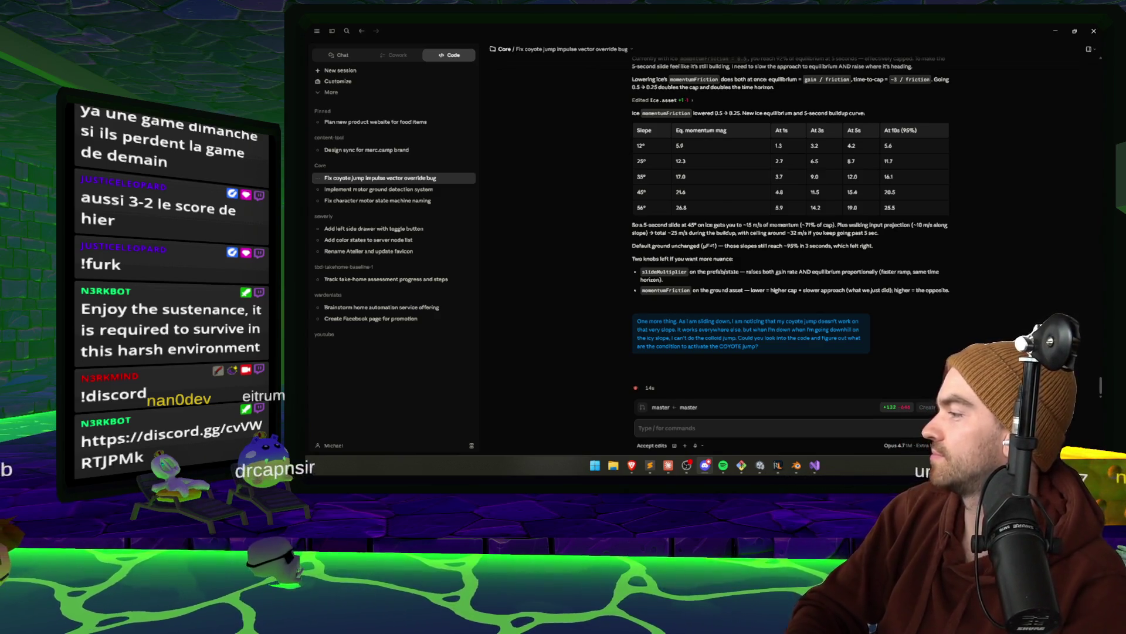
pyautogui.hotkey('alt', 'Tab')
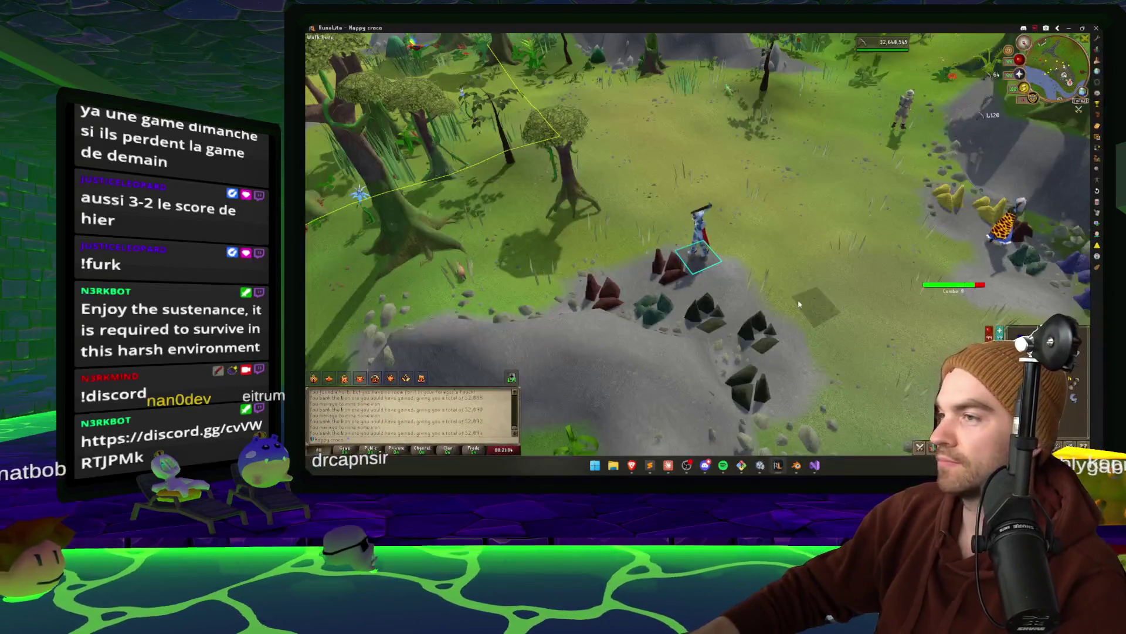
pyautogui.scroll(5, 798, 302)
pyautogui.press('Right')
pyautogui.press('Down')
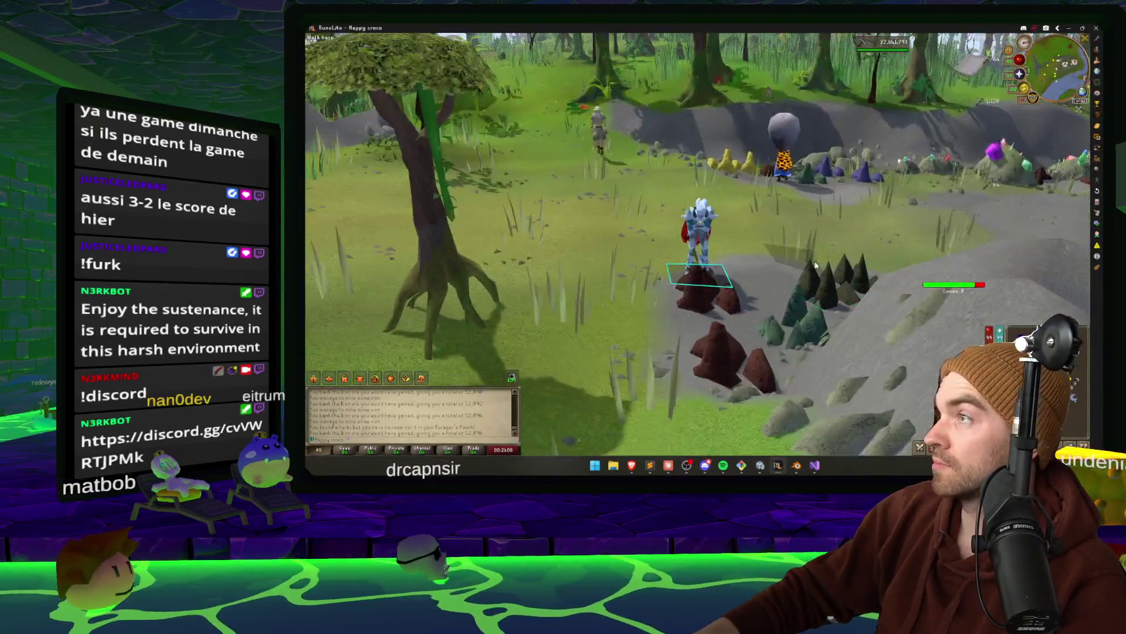
pyautogui.scroll(-5, 815, 265)
pyautogui.hotkey('alt', 'Tab')
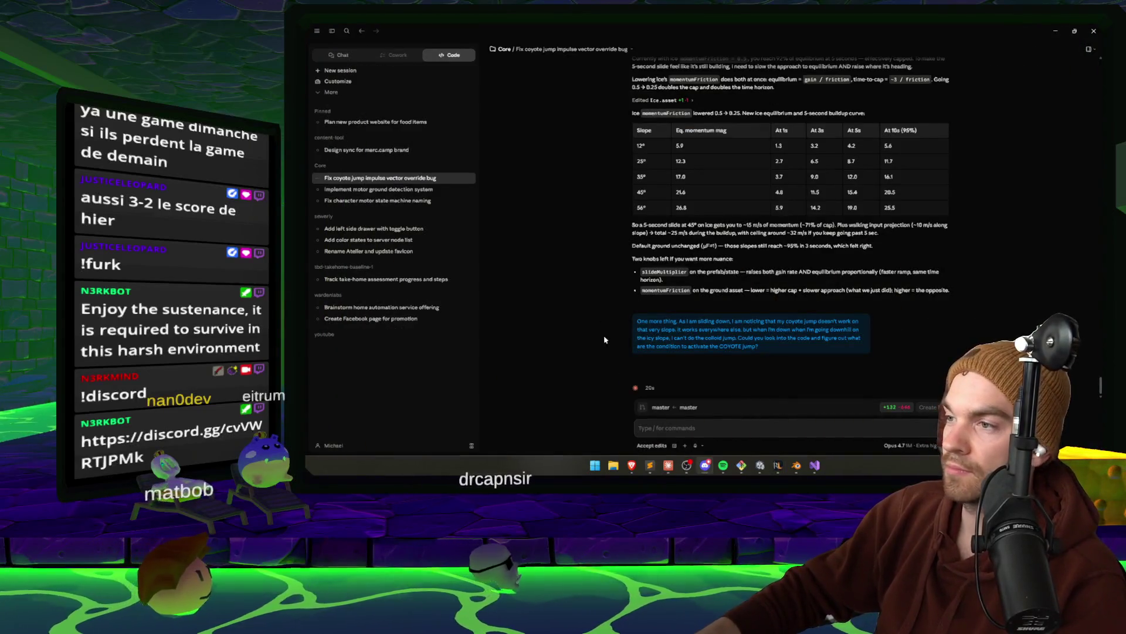
# Highlight LastTimeSinceGrounded in Claude's reply, wait for the BaseMotor.cs fix, then return to Unity
pyautogui.moveTo(632, 465)
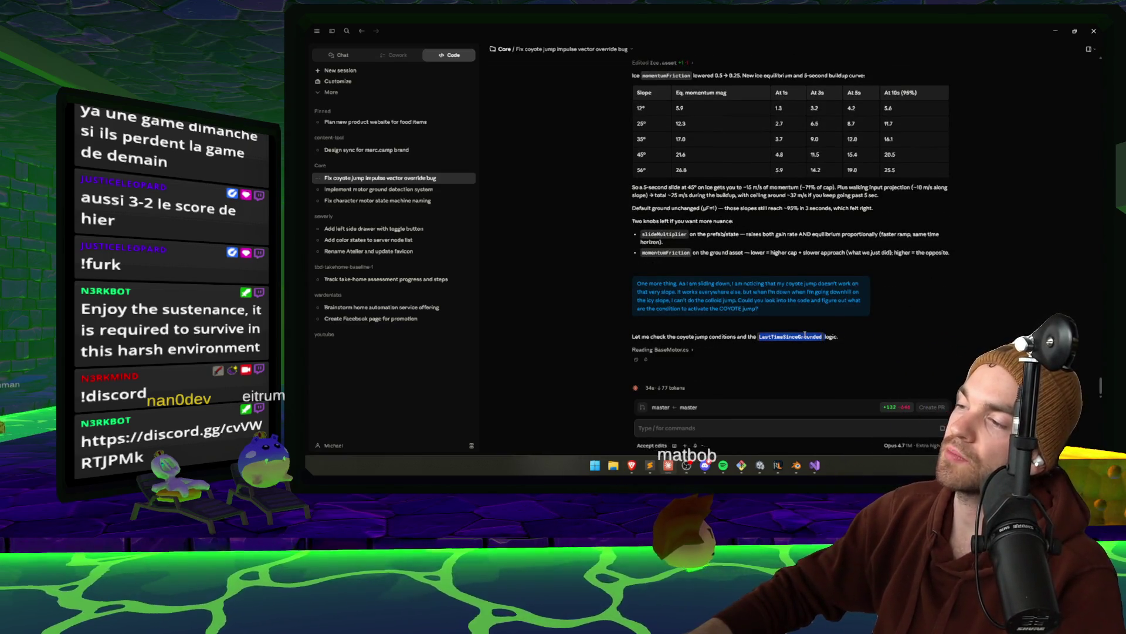
pyautogui.doubleClick(798, 337)
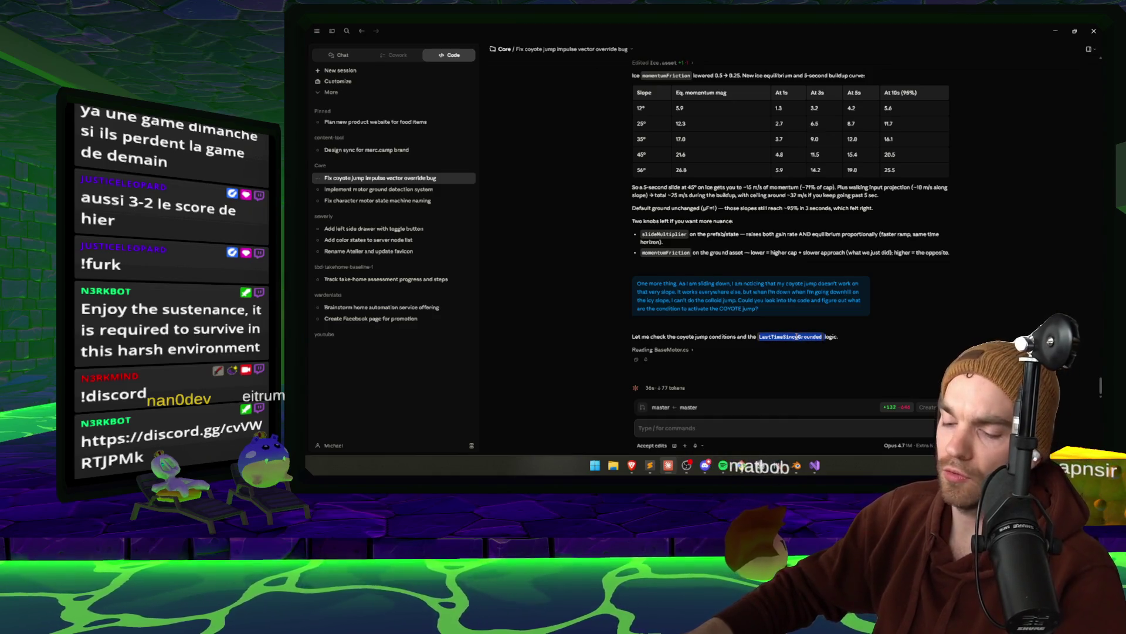
pyautogui.moveTo(797, 466)
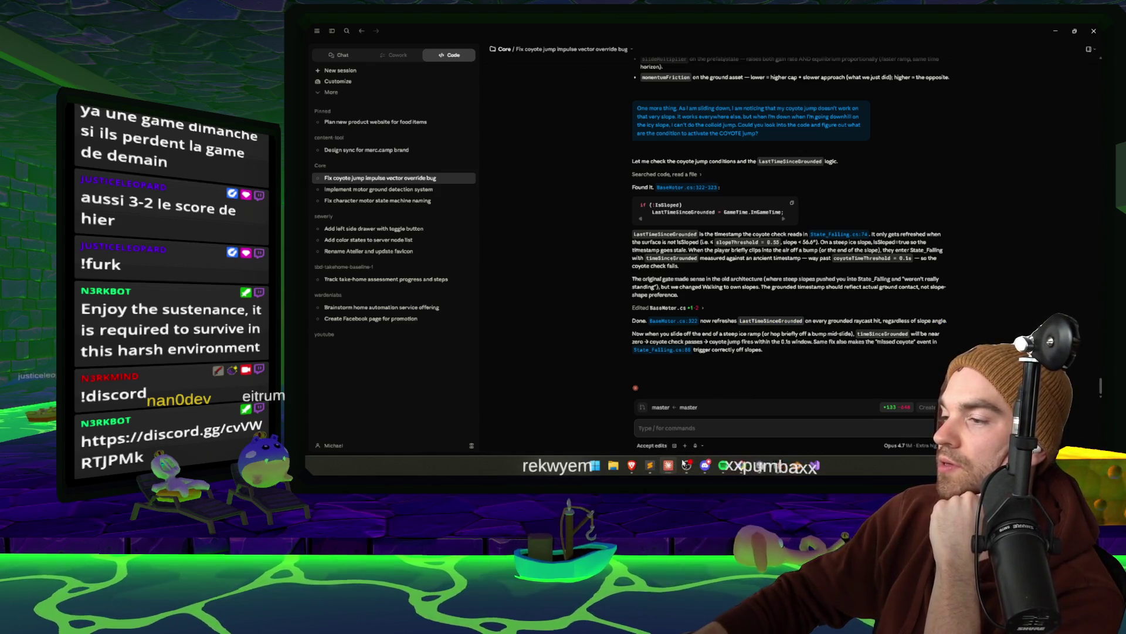
pyautogui.hotkey('alt', 'Tab')
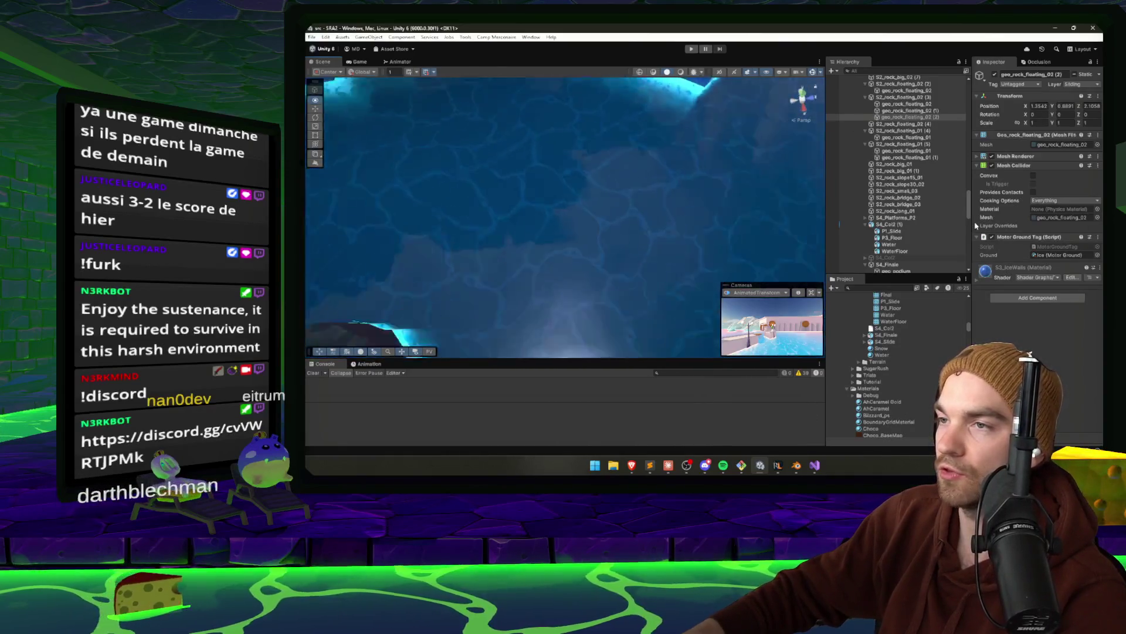
# Raise the JumpState trigger's jump impulse Y value to 18
pyautogui.click(517, 233)
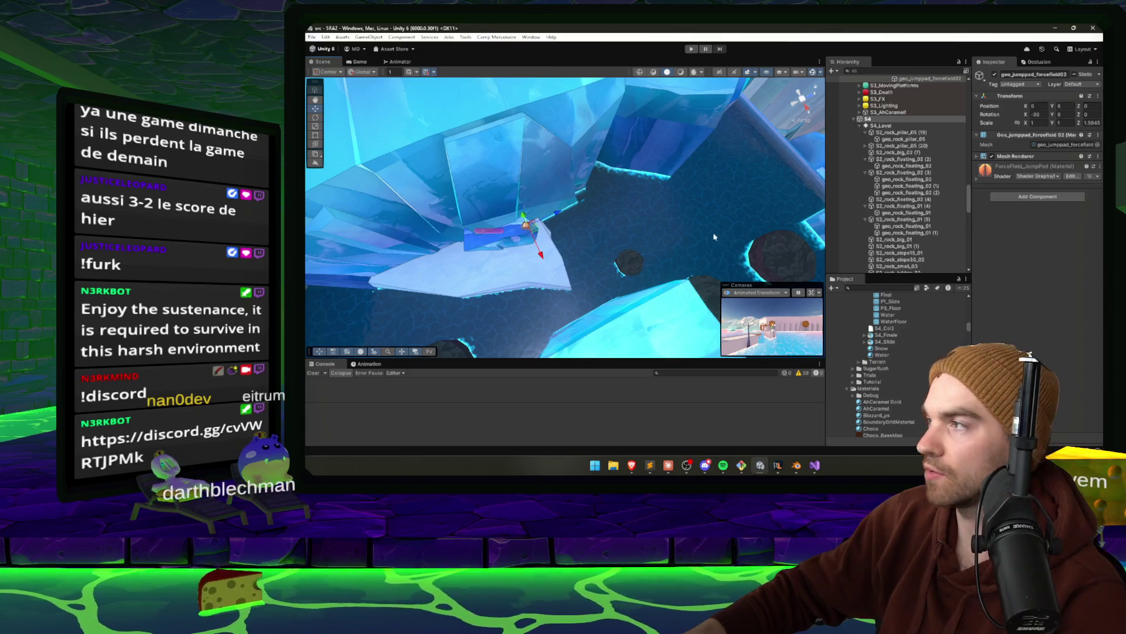
pyautogui.scroll(5, 895, 176)
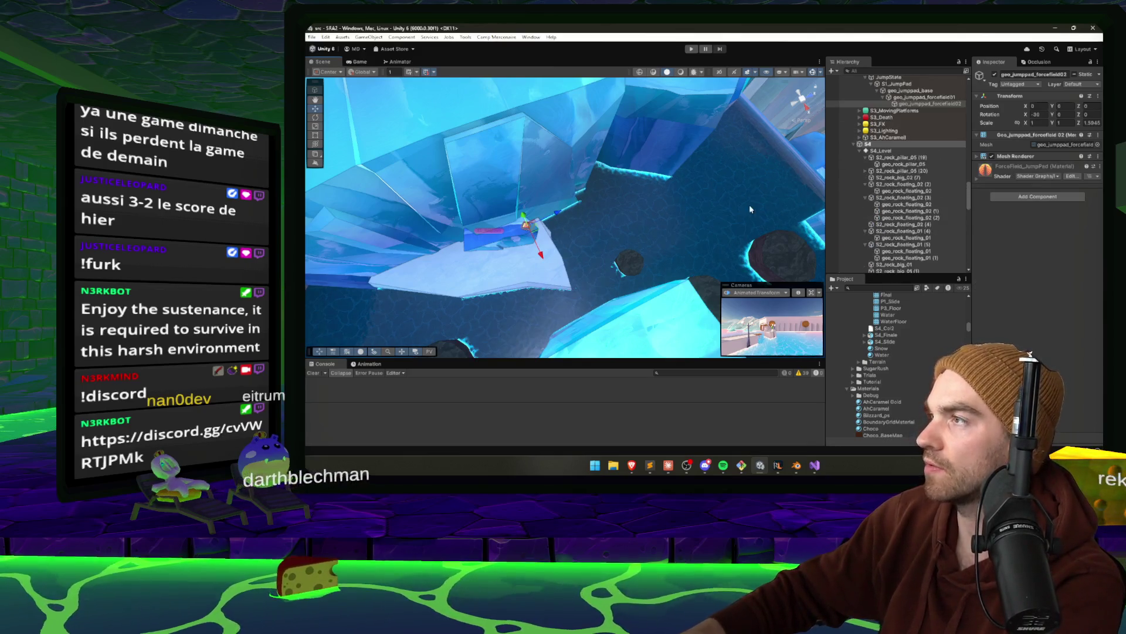
pyautogui.click(895, 109)
pyautogui.click(889, 102)
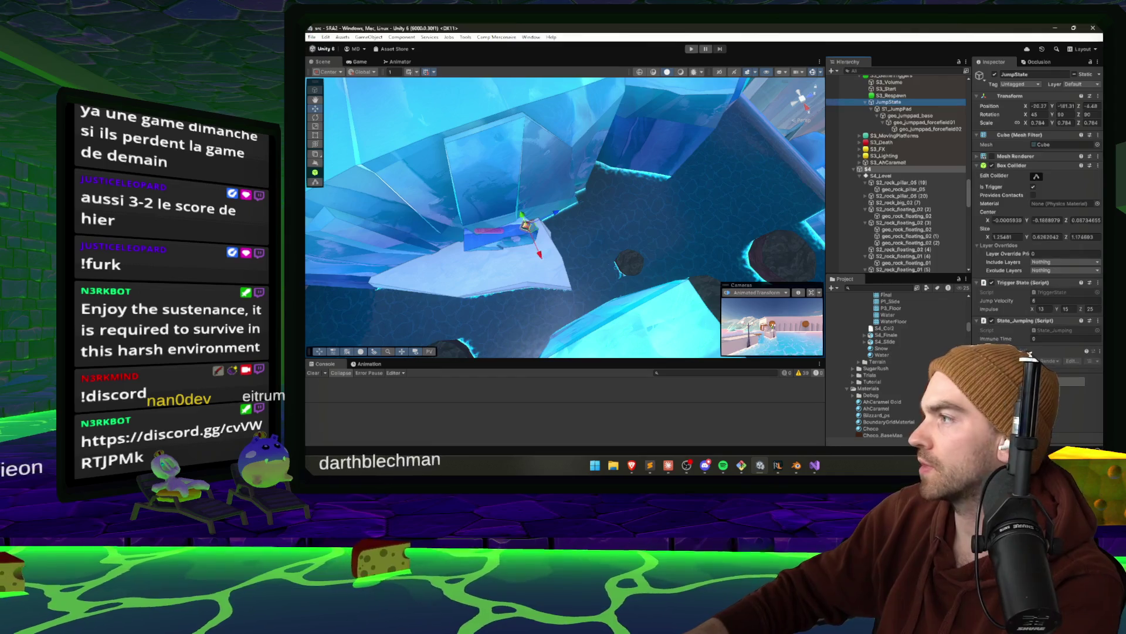
pyautogui.click(1042, 309)
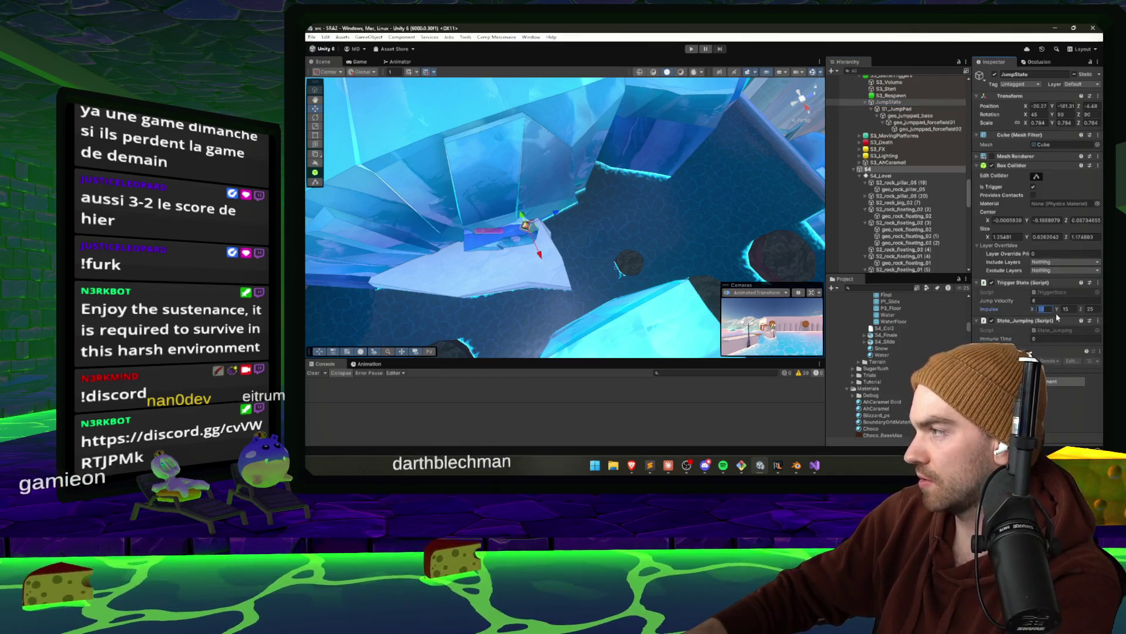
pyautogui.click(1091, 308)
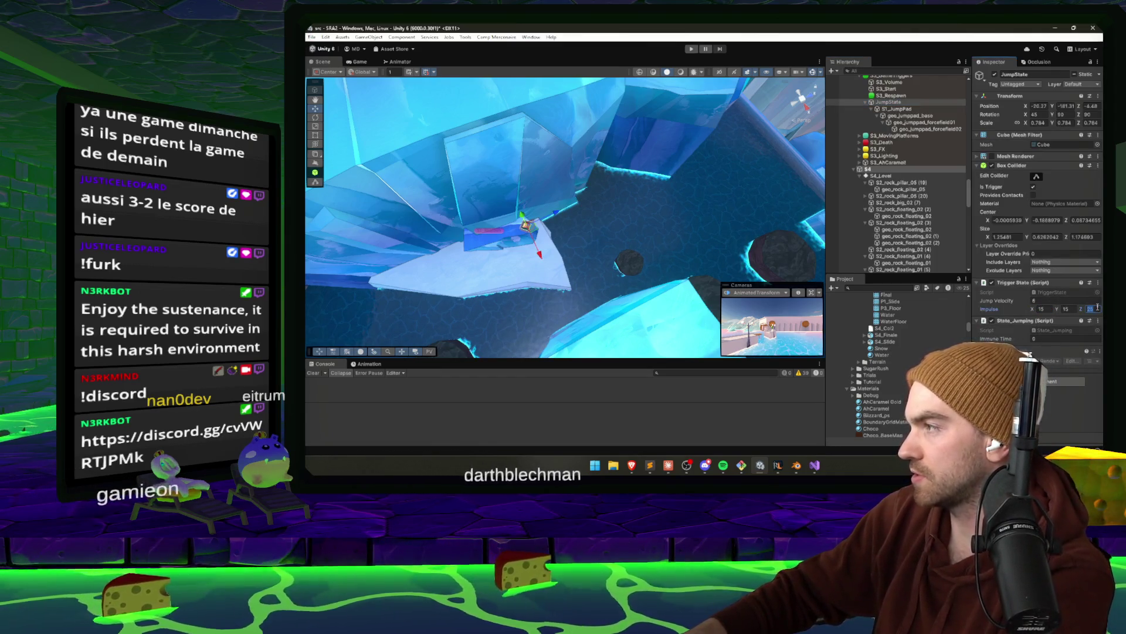
pyautogui.click(1066, 309)
pyautogui.write('18')
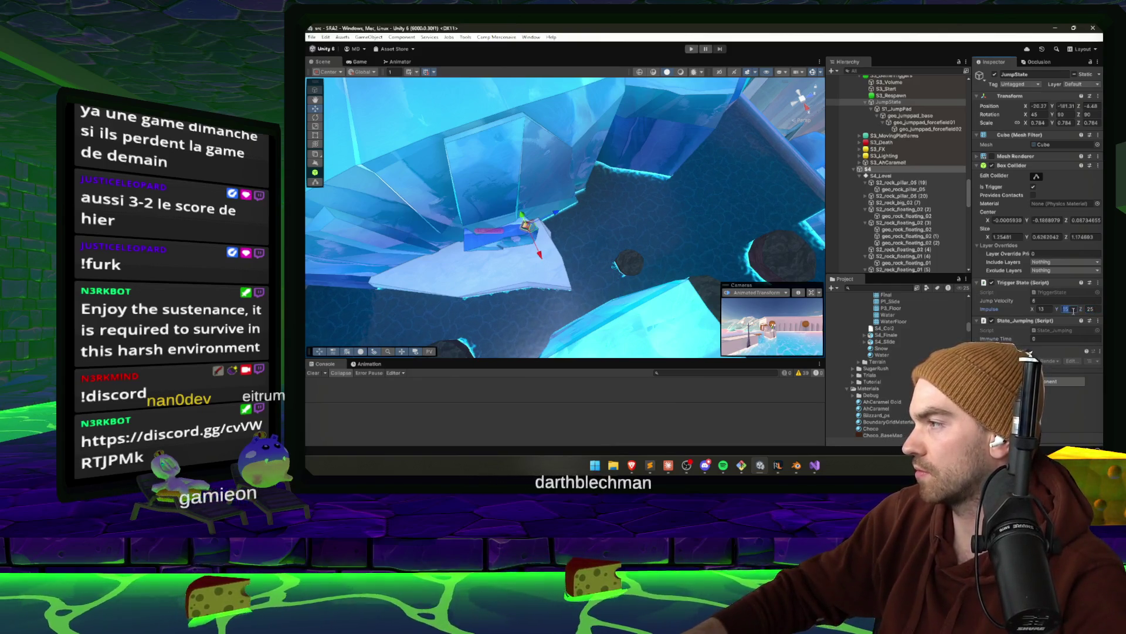
# Play-test the stronger jump, then stop the game and view the pit
pyautogui.click(691, 48)
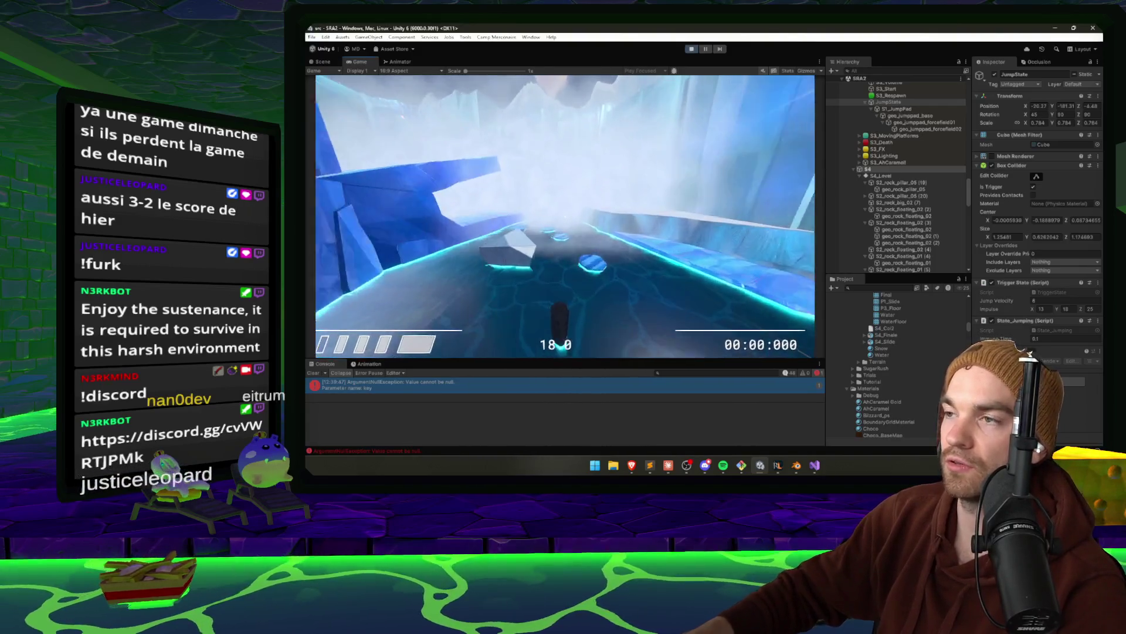
pyautogui.press('Escape')
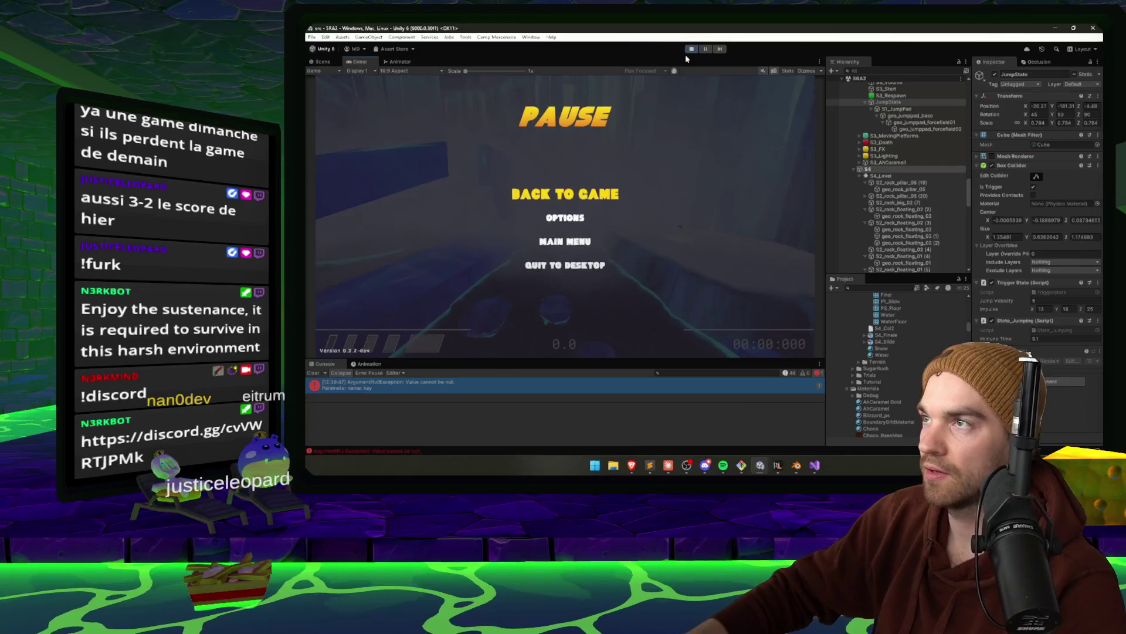
pyautogui.click(691, 54)
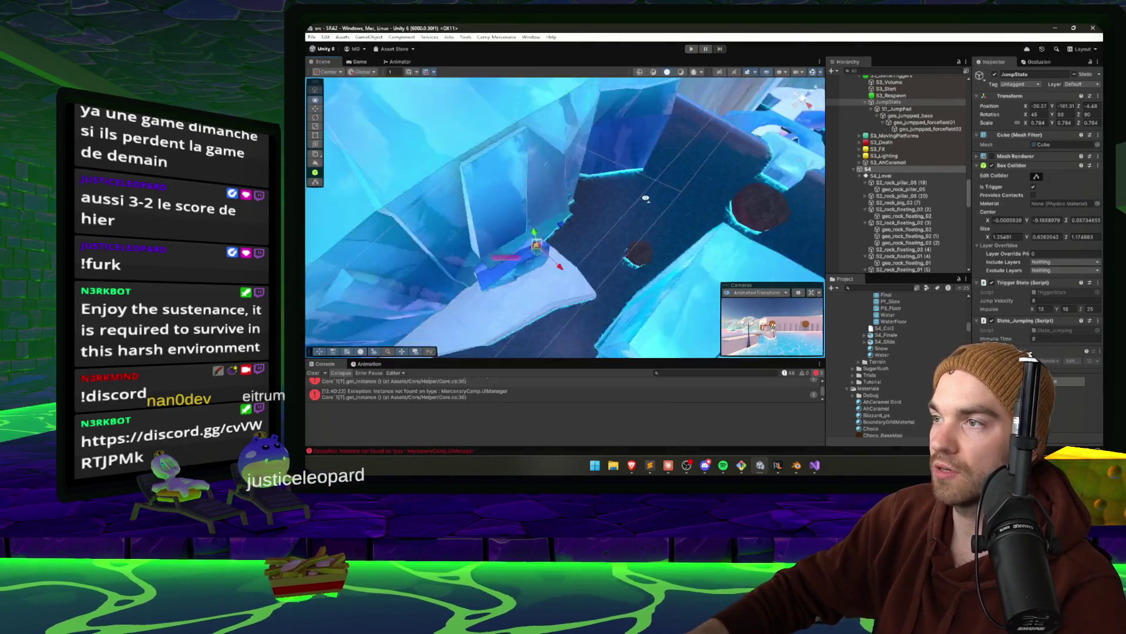
pyautogui.moveTo(706, 190)
pyautogui.mouseDown()
pyautogui.moveTo(609, 242)
pyautogui.moveTo(591, 168)
pyautogui.moveTo(616, 205)
pyautogui.moveTo(786, 204)
pyautogui.moveTo(788, 218)
pyautogui.moveTo(690, 205)
pyautogui.moveTo(701, 187)
pyautogui.mouseUp()
pyautogui.click(686, 204)
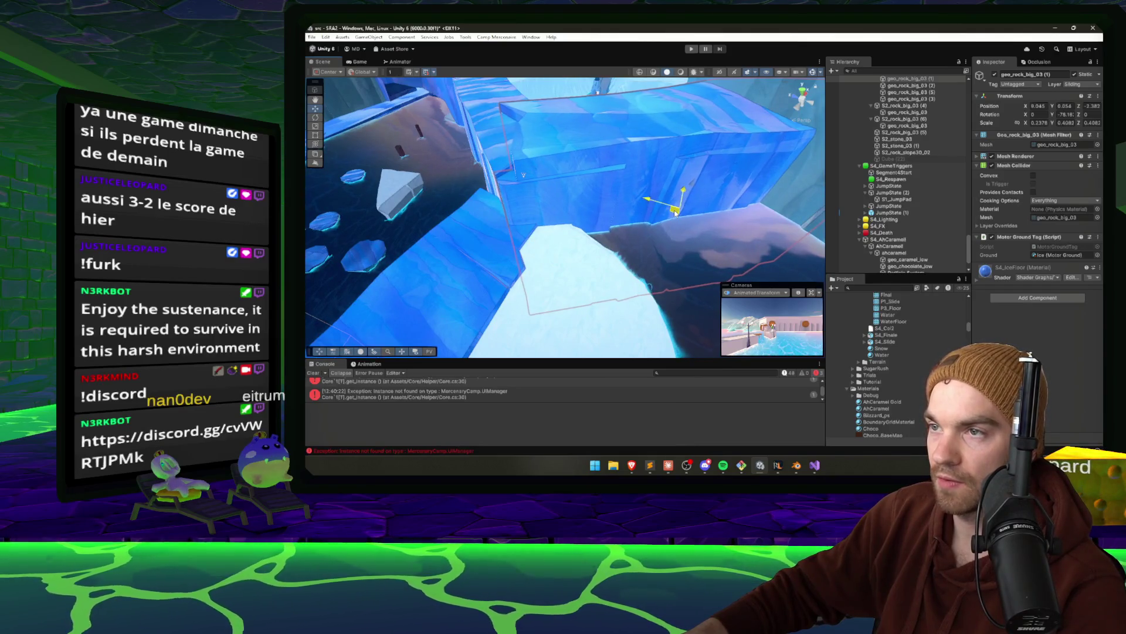
pyautogui.moveTo(676, 214)
pyautogui.mouseDown()
pyautogui.moveTo(772, 200)
pyautogui.moveTo(698, 164)
pyautogui.moveTo(619, 211)
pyautogui.moveTo(441, 263)
pyautogui.mouseUp()
# Undo the extrusion at the P1_Slide mesh end and move its corner edge
pyautogui.click(797, 465)
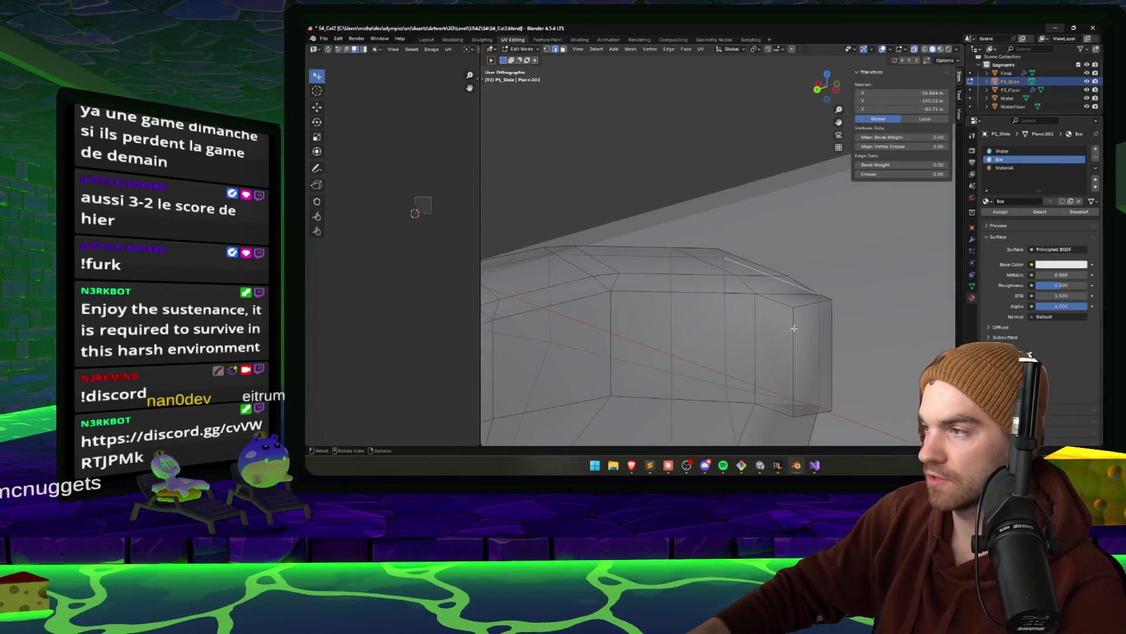
pyautogui.hotkey('ctrl', 'z')
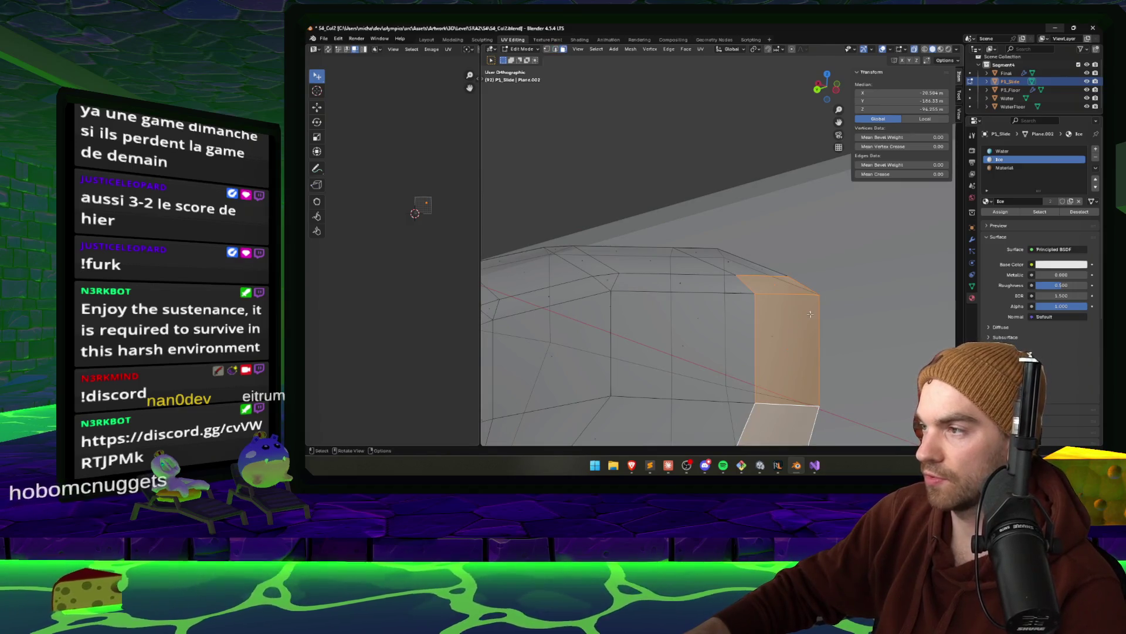
pyautogui.moveTo(810, 313); pyautogui.dragTo(836, 207)
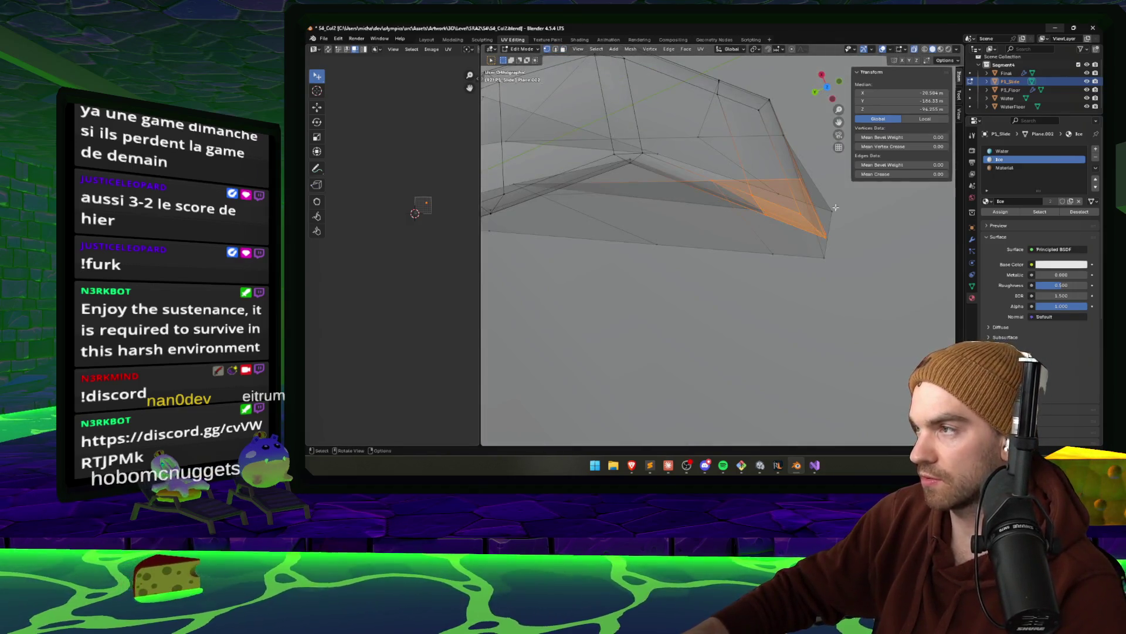
pyautogui.scroll(5, 835, 207)
pyautogui.click(818, 317)
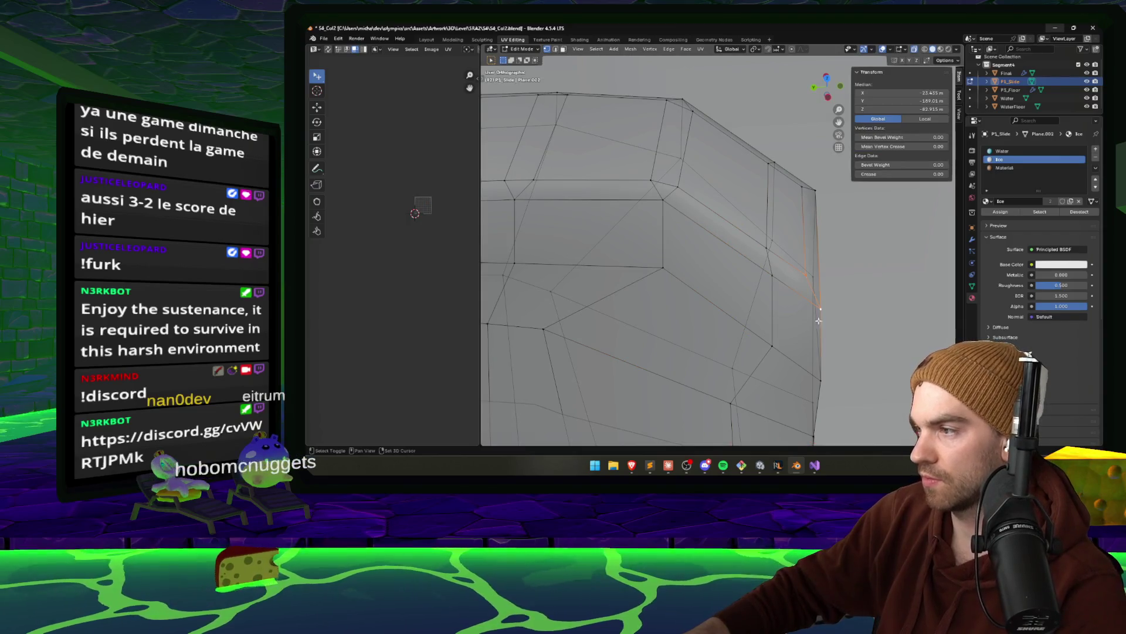
pyautogui.moveTo(831, 351); pyautogui.dragTo(826, 250)
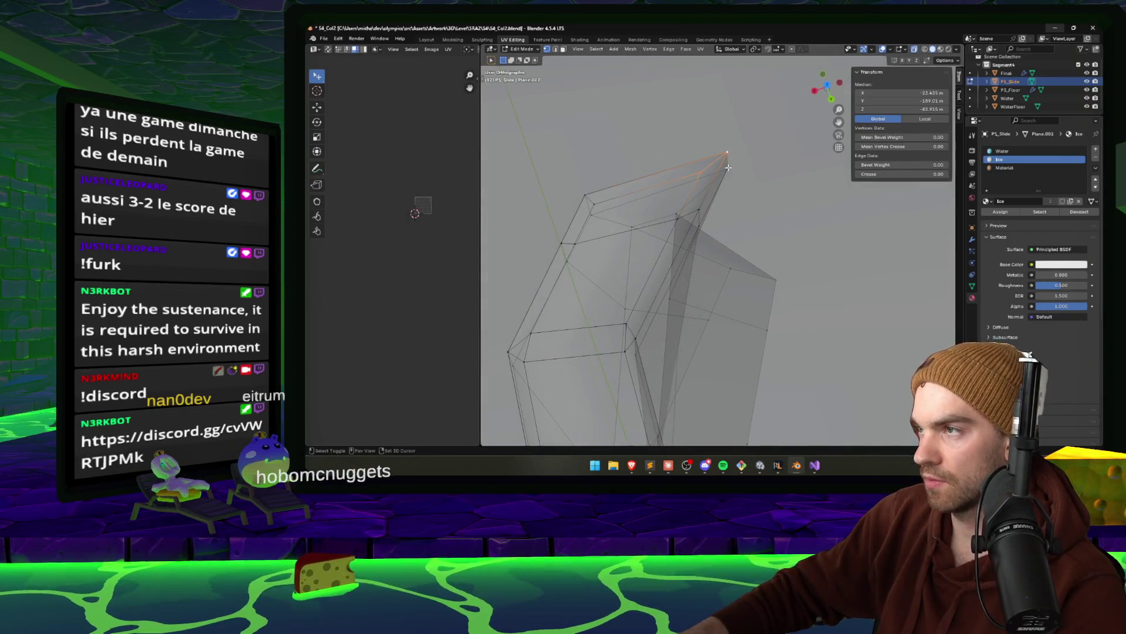
pyautogui.press('g')
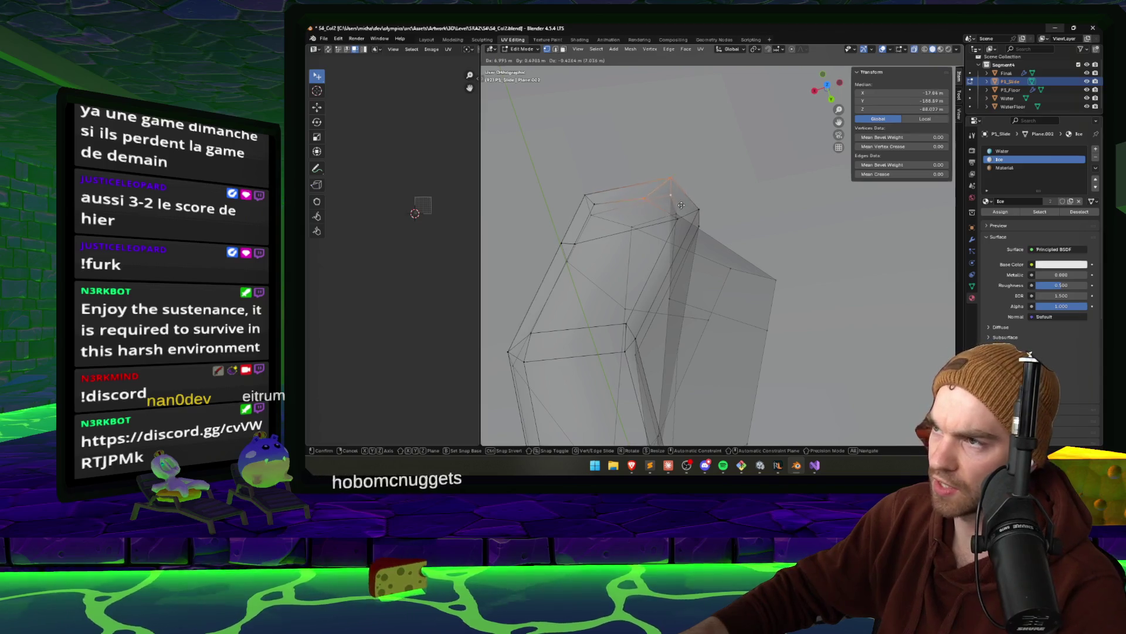
pyautogui.click(677, 203)
# Select a single corner vertex and move it into a cleaner position
pyautogui.scroll(5, 681, 197)
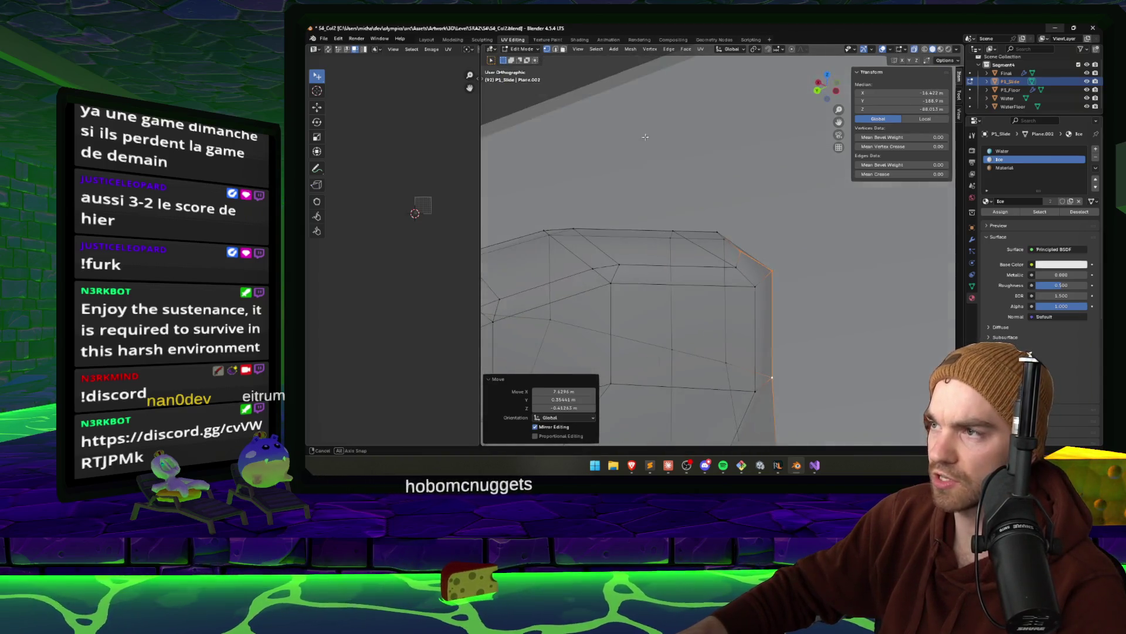
pyautogui.moveTo(684, 191); pyautogui.dragTo(714, 207)
pyautogui.moveTo(847, 355); pyautogui.dragTo(831, 329)
pyautogui.press('g')
pyautogui.click(828, 328)
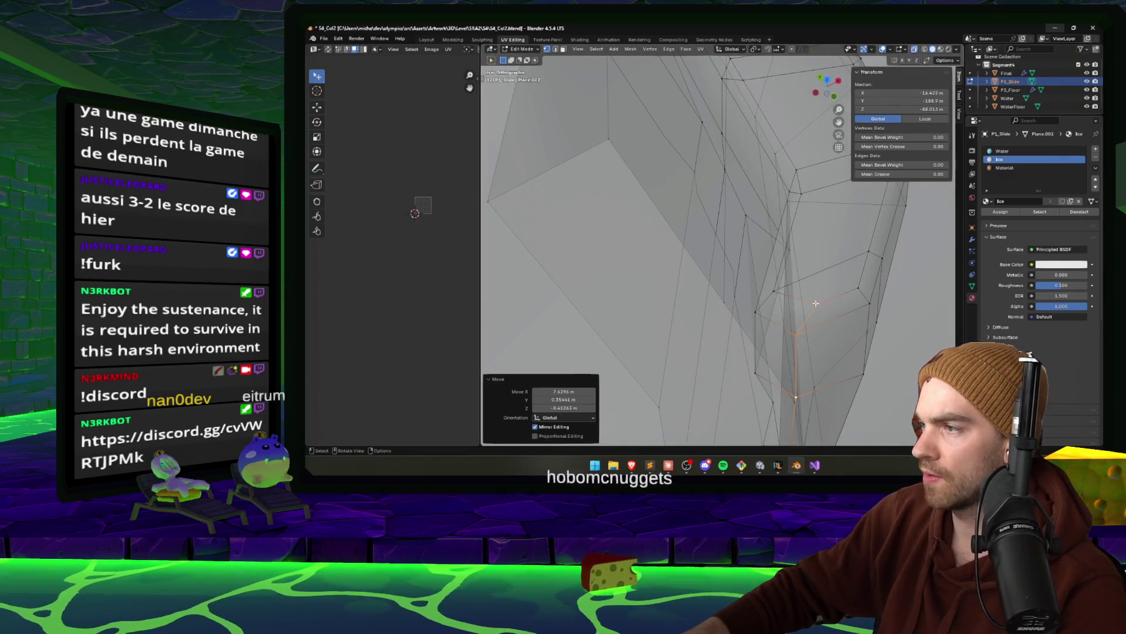
pyautogui.click(816, 313)
pyautogui.press('g')
pyautogui.click(804, 316)
# Raise the corner edge loop, clear the selection, and pick a face on the top rim
pyautogui.moveTo(805, 316)
pyautogui.mouseDown()
pyautogui.moveTo(829, 283)
pyautogui.moveTo(798, 292)
pyautogui.moveTo(811, 292)
pyautogui.moveTo(816, 311)
pyautogui.mouseUp()
pyautogui.keyDown('alt'); pyautogui.click(798, 292); pyautogui.keyUp('alt')
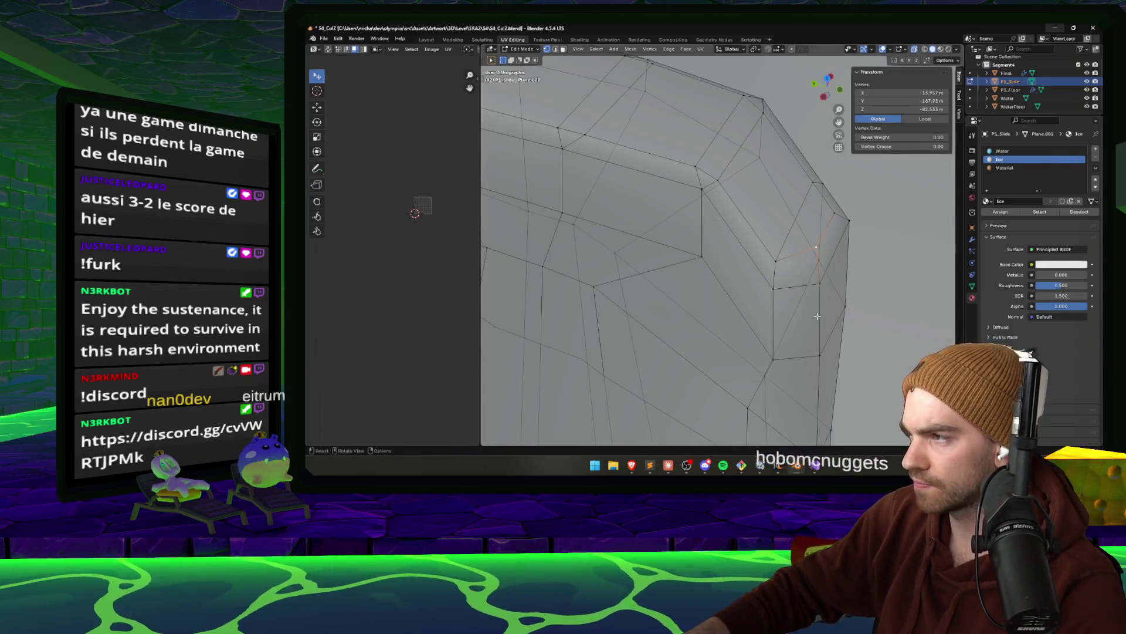
pyautogui.press('g')
pyautogui.click(837, 262)
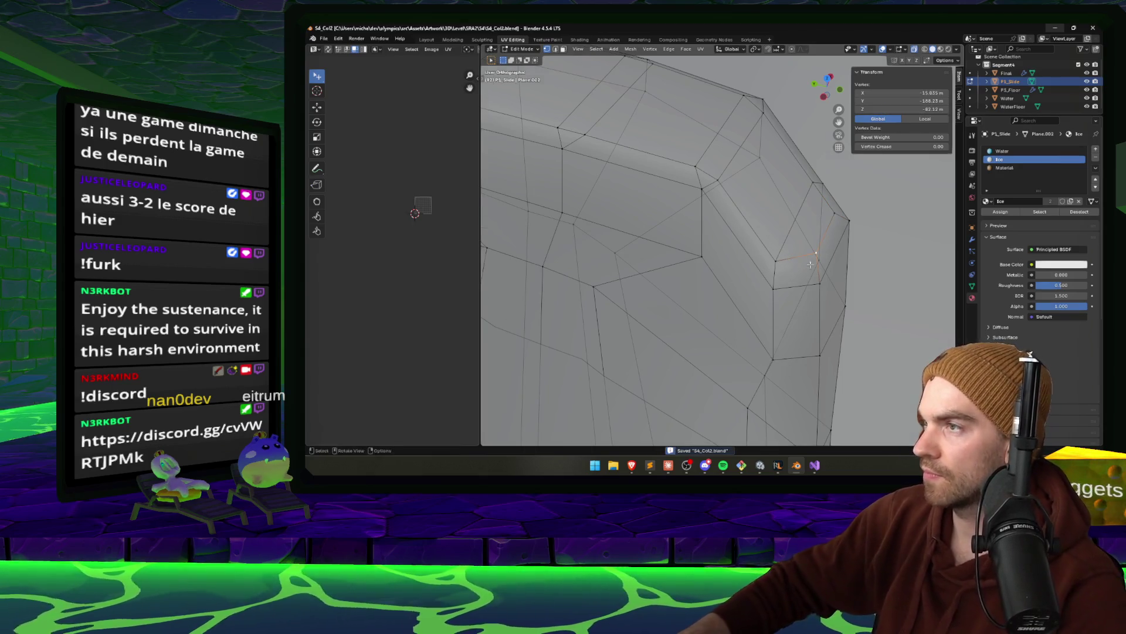
pyautogui.hotkey('alt', 'a')
pyautogui.moveTo(810, 264)
pyautogui.mouseDown()
pyautogui.moveTo(794, 269)
pyautogui.moveTo(810, 289)
pyautogui.moveTo(694, 317)
pyautogui.moveTo(699, 332)
pyautogui.mouseUp()
pyautogui.click(694, 318)
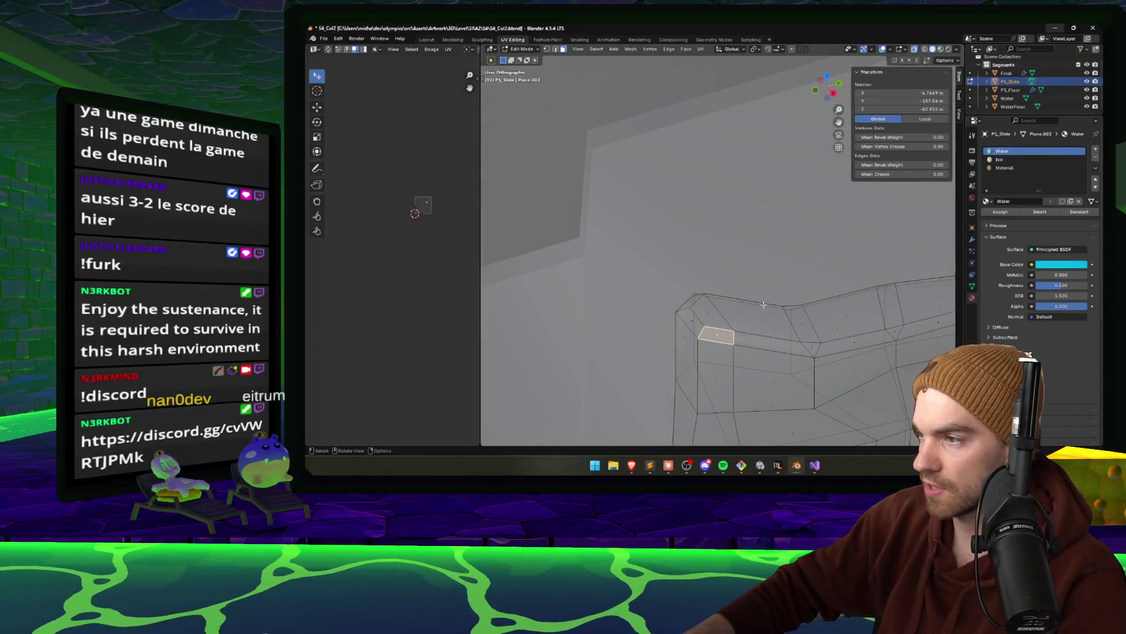
# Select face loops along the slide's top rim and up the corner
pyautogui.moveTo(688, 319); pyautogui.dragTo(711, 306)
pyautogui.keyDown('alt'); pyautogui.click(711, 307); pyautogui.keyUp('alt')
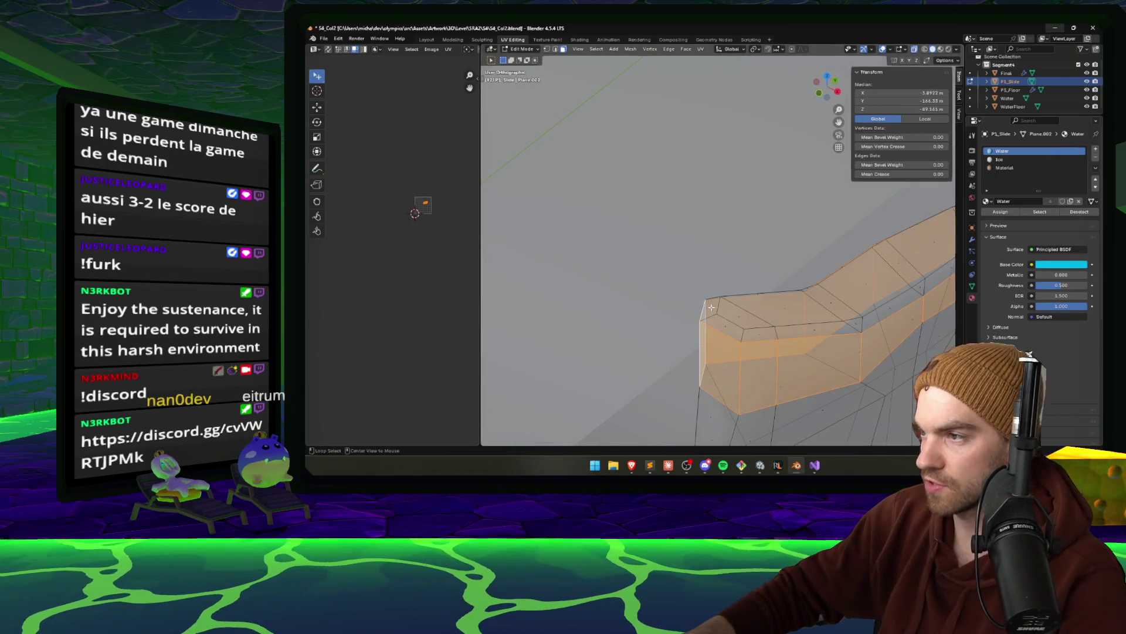
pyautogui.click(735, 333)
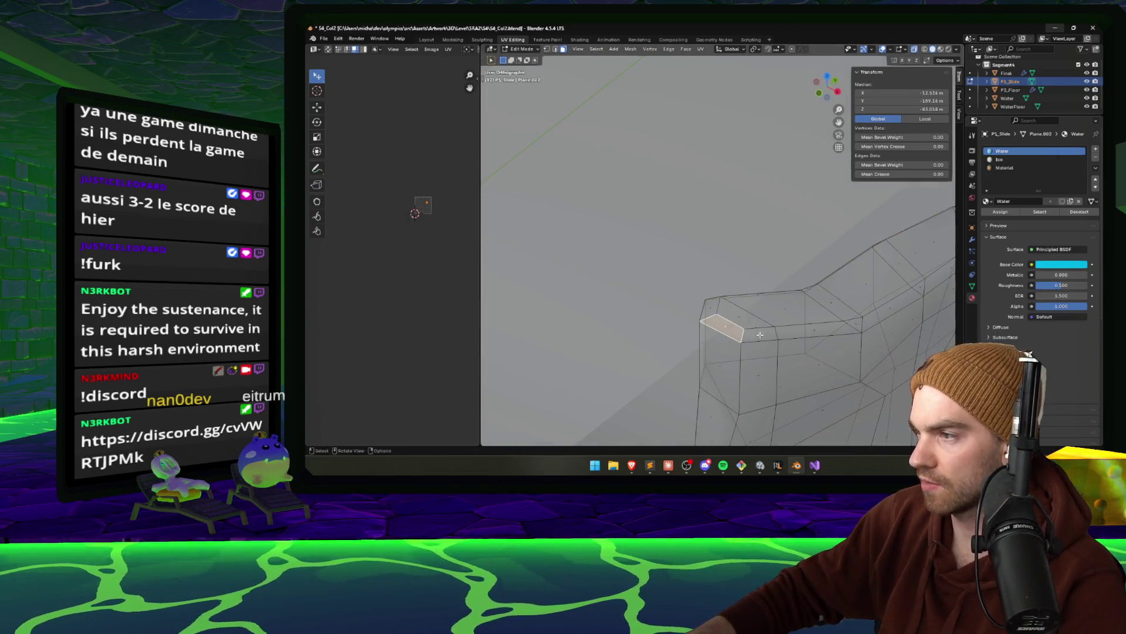
pyautogui.keyDown('alt'); pyautogui.click(725, 326); pyautogui.keyUp('alt')
pyautogui.click(761, 335)
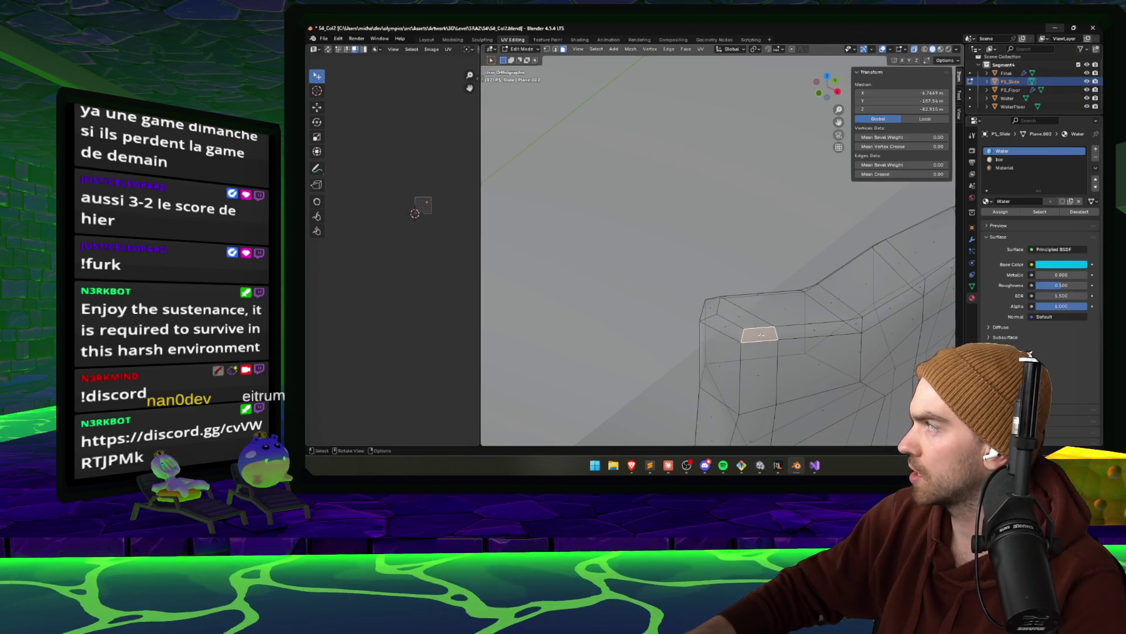
pyautogui.keyDown('alt'); pyautogui.click(814, 331); pyautogui.keyUp('alt')
pyautogui.click(808, 331)
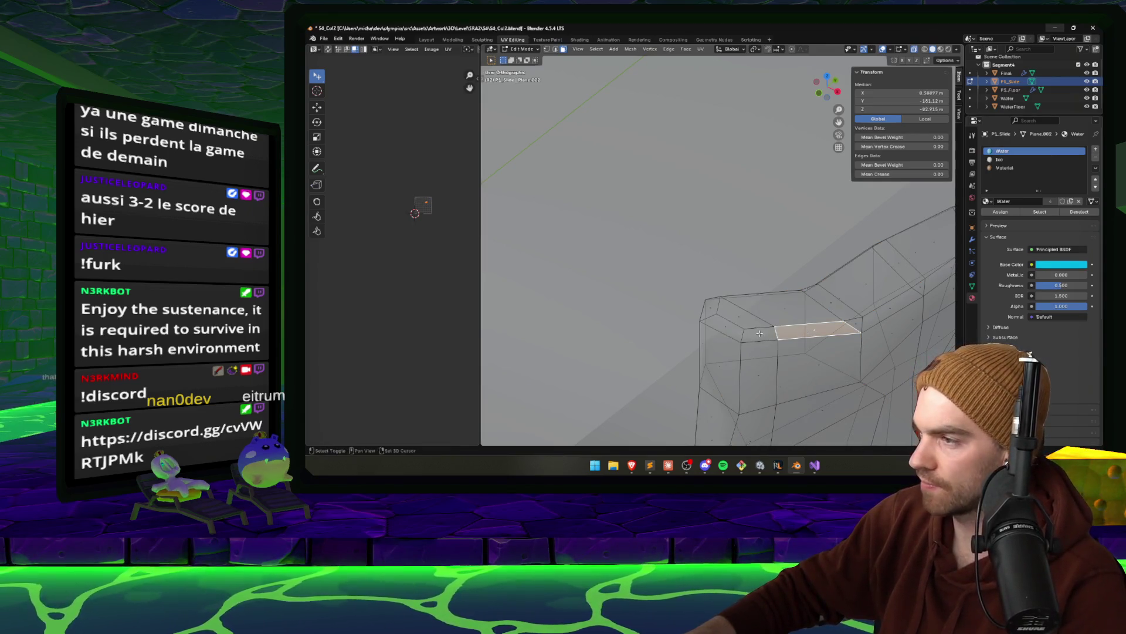
pyautogui.keyDown('alt'); pyautogui.click(725, 324); pyautogui.keyUp('alt')
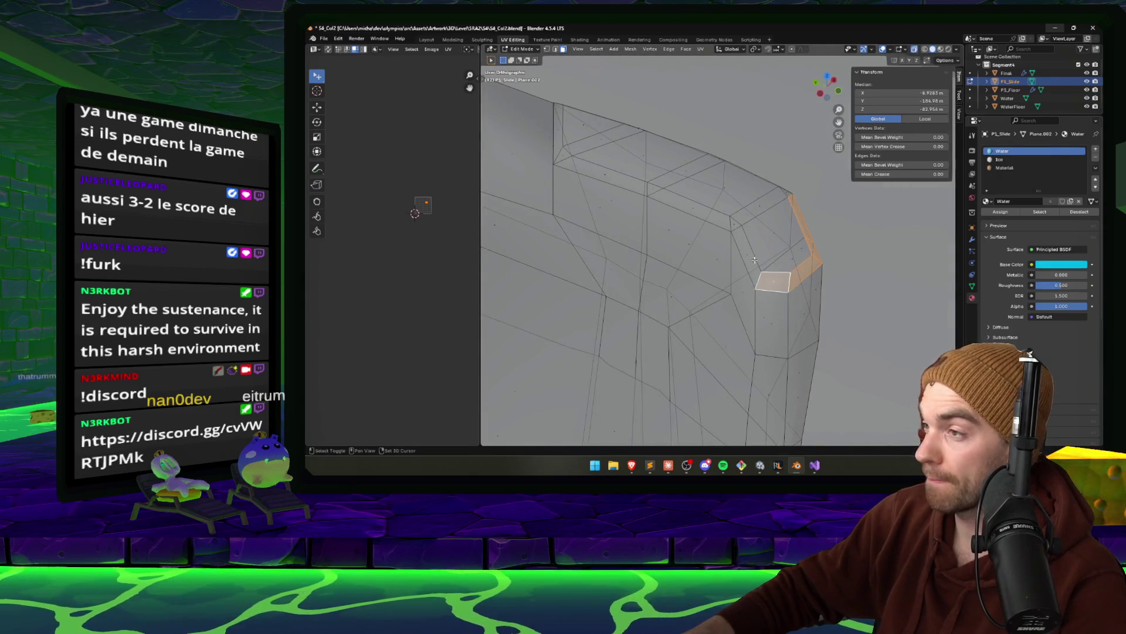
pyautogui.moveTo(715, 250)
pyautogui.mouseDown()
pyautogui.moveTo(697, 230)
pyautogui.moveTo(784, 274)
pyautogui.mouseUp()
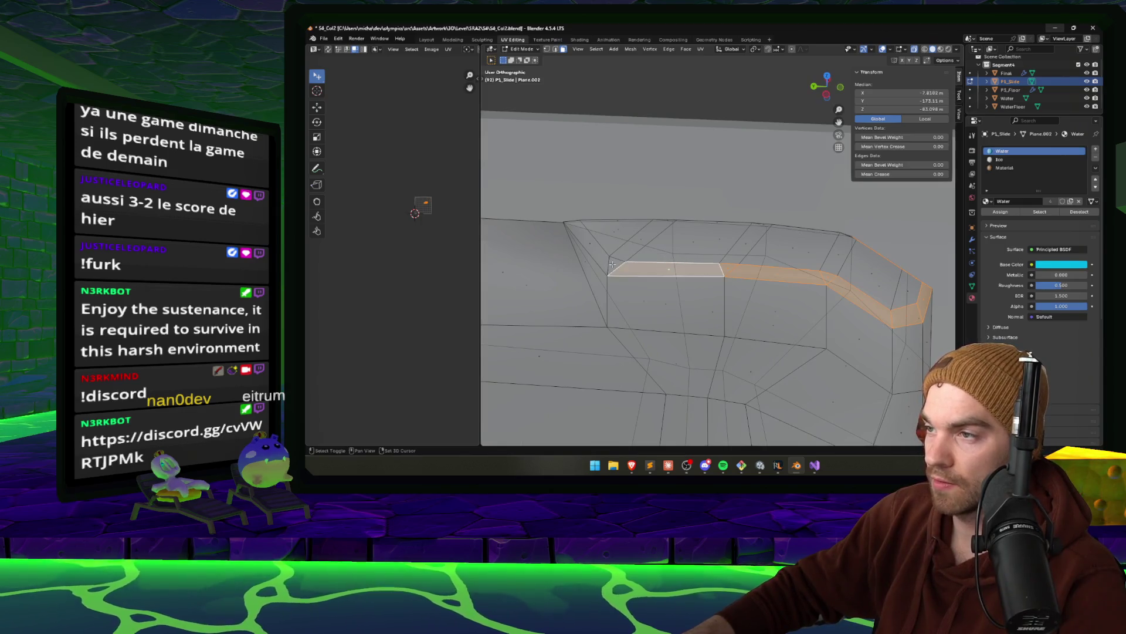
# Select the face loop along the mesh's top edge and inspect it from several angles
pyautogui.moveTo(589, 242); pyautogui.dragTo(746, 322)
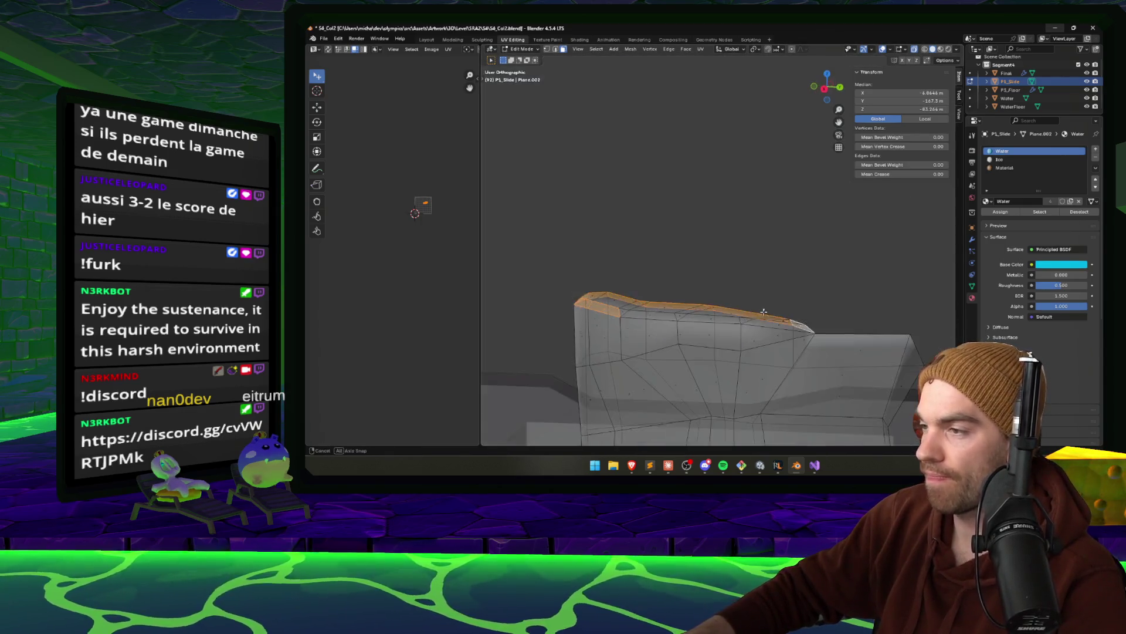
pyautogui.keyDown('alt'); pyautogui.click(802, 349); pyautogui.keyUp('alt')
pyautogui.moveTo(801, 349); pyautogui.dragTo(748, 382)
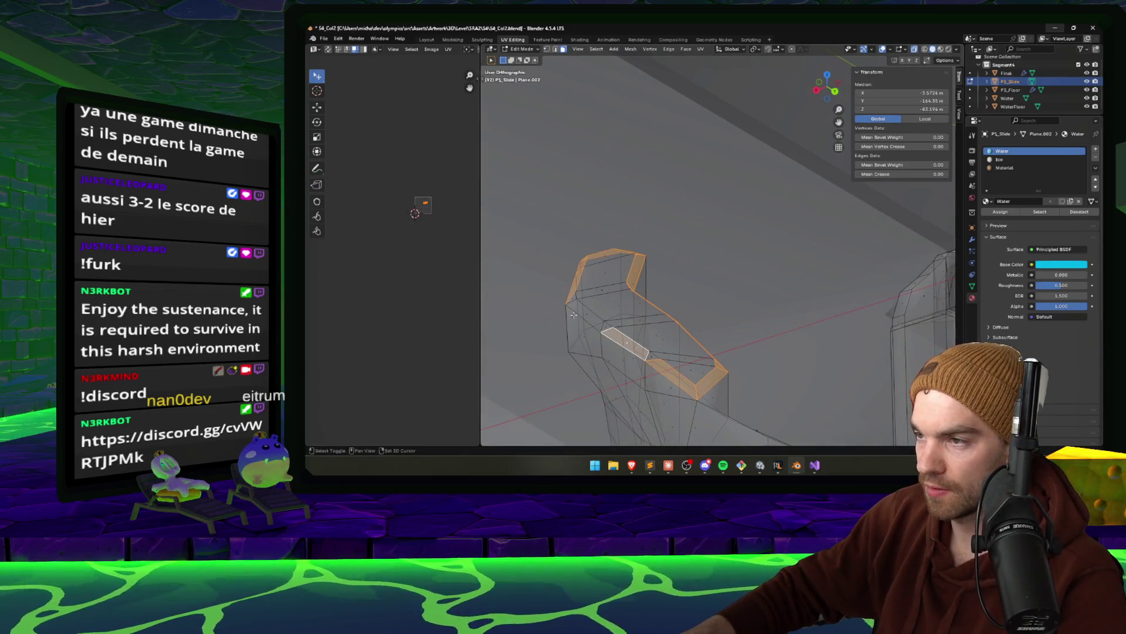
pyautogui.moveTo(584, 312); pyautogui.dragTo(728, 420)
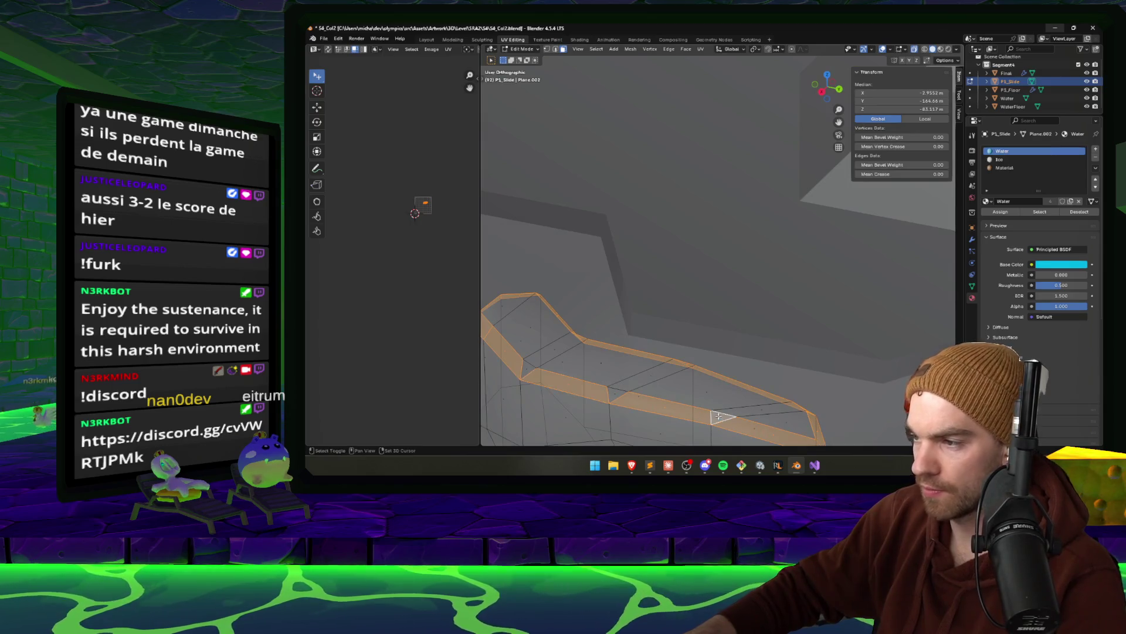
pyautogui.moveTo(527, 368); pyautogui.dragTo(799, 284)
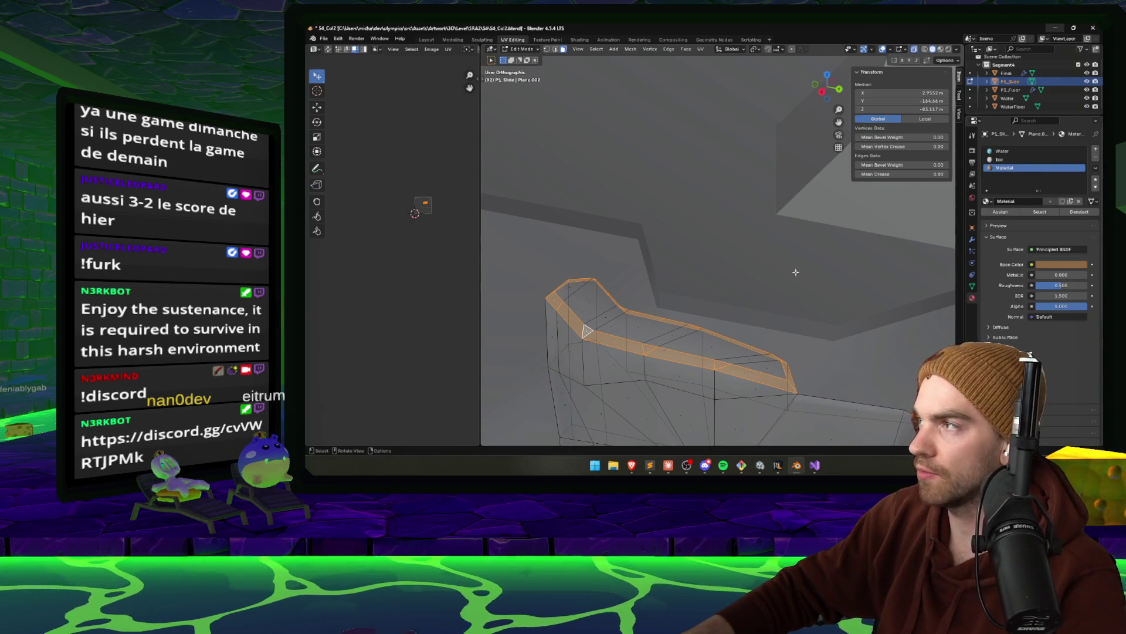
pyautogui.moveTo(796, 272)
pyautogui.mouseDown()
pyautogui.moveTo(615, 272)
pyautogui.moveTo(653, 359)
pyautogui.mouseUp()
# Add the remaining rim faces, narrow end faces, and the face still using Water
pyautogui.click(595, 238)
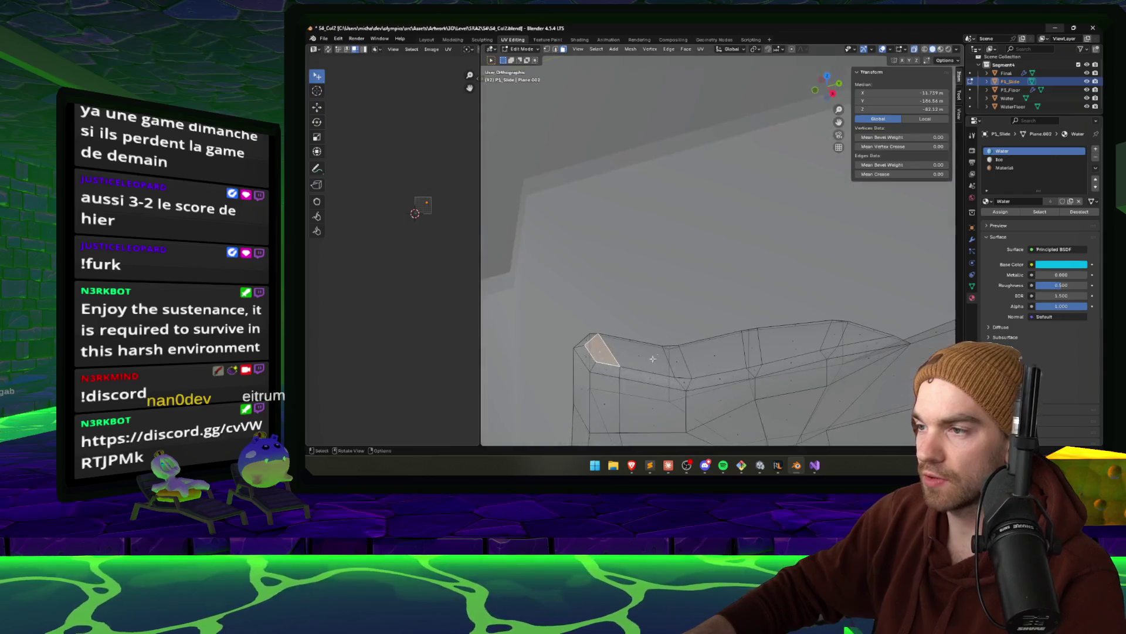
pyautogui.keyDown('shift'); pyautogui.click(708, 358); pyautogui.keyUp('shift')
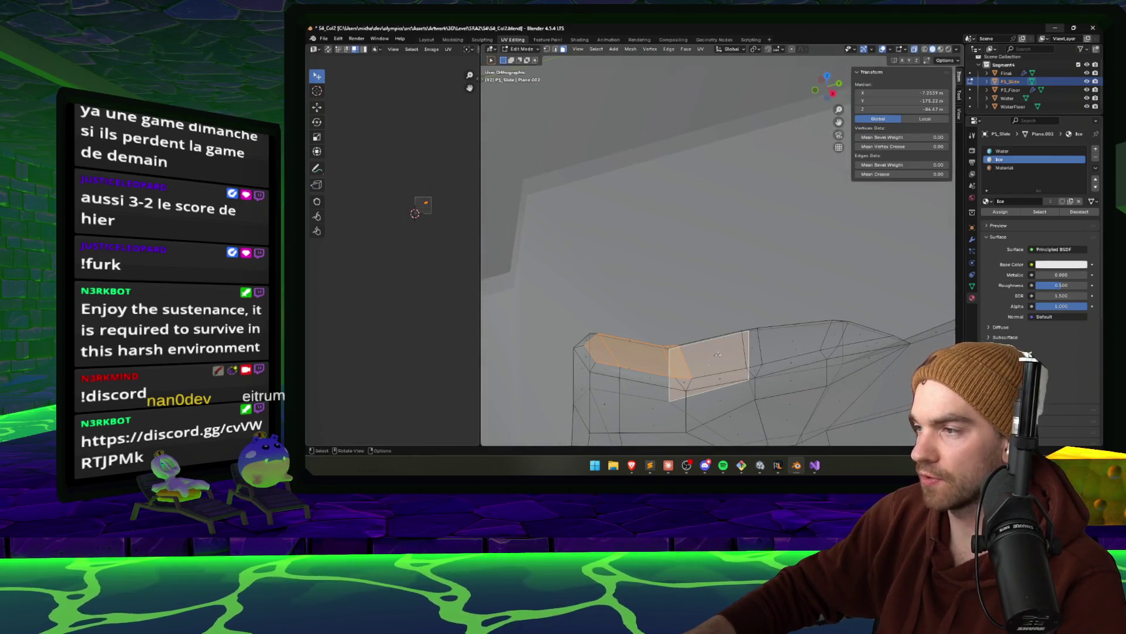
pyautogui.click(713, 356)
pyautogui.keyDown('shift'); pyautogui.click(640, 355); pyautogui.keyUp('shift')
pyautogui.moveTo(641, 355); pyautogui.dragTo(707, 399)
pyautogui.keyDown('shift'); pyautogui.click(801, 332); pyautogui.keyUp('shift')
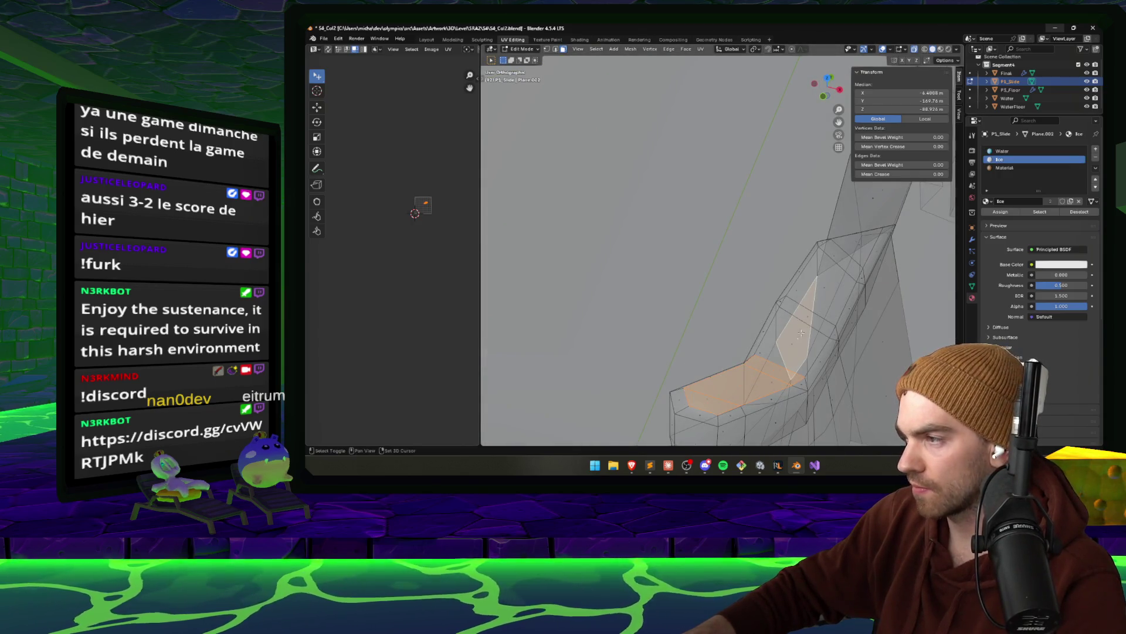
pyautogui.moveTo(791, 327); pyautogui.dragTo(814, 293)
pyautogui.keyDown('shift'); pyautogui.click(814, 293); pyautogui.keyUp('shift')
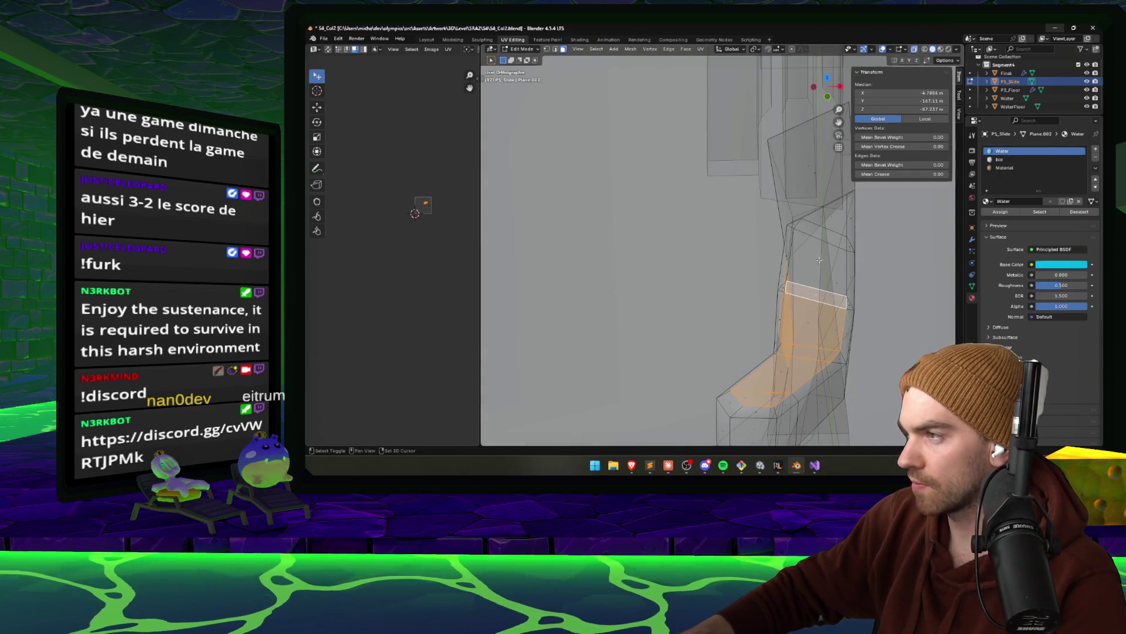
pyautogui.moveTo(835, 212)
pyautogui.mouseDown()
pyautogui.moveTo(767, 227)
pyautogui.moveTo(586, 310)
pyautogui.mouseUp()
# Give the selected top rim strip the Ice material slot
pyautogui.keyDown('shift'); pyautogui.click(767, 227); pyautogui.keyUp('shift')
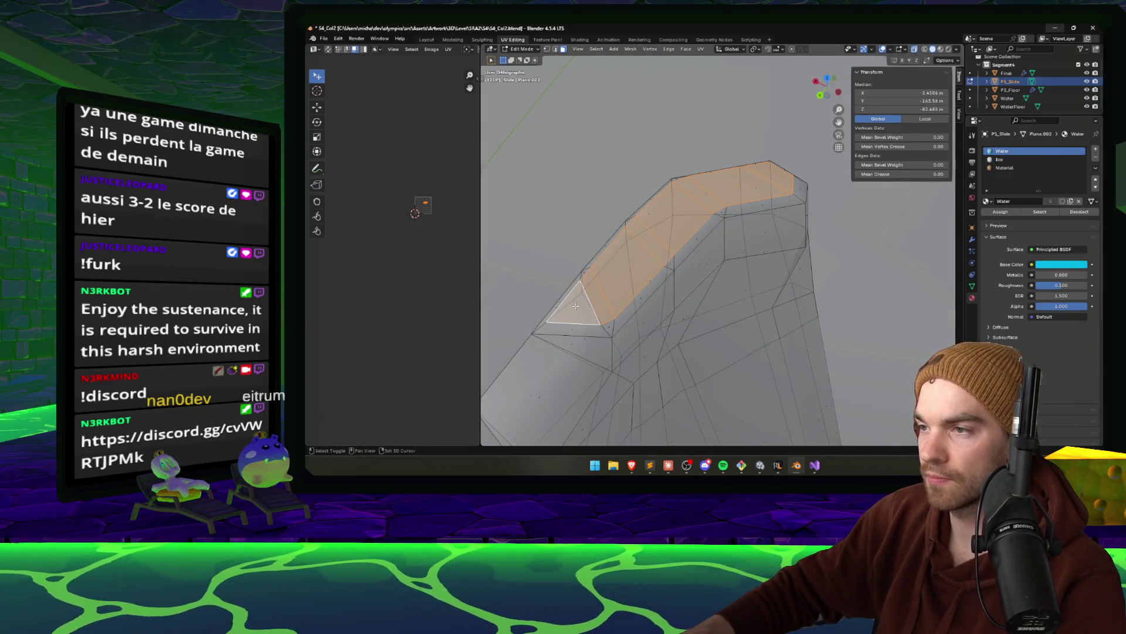
pyautogui.moveTo(821, 229); pyautogui.dragTo(718, 238)
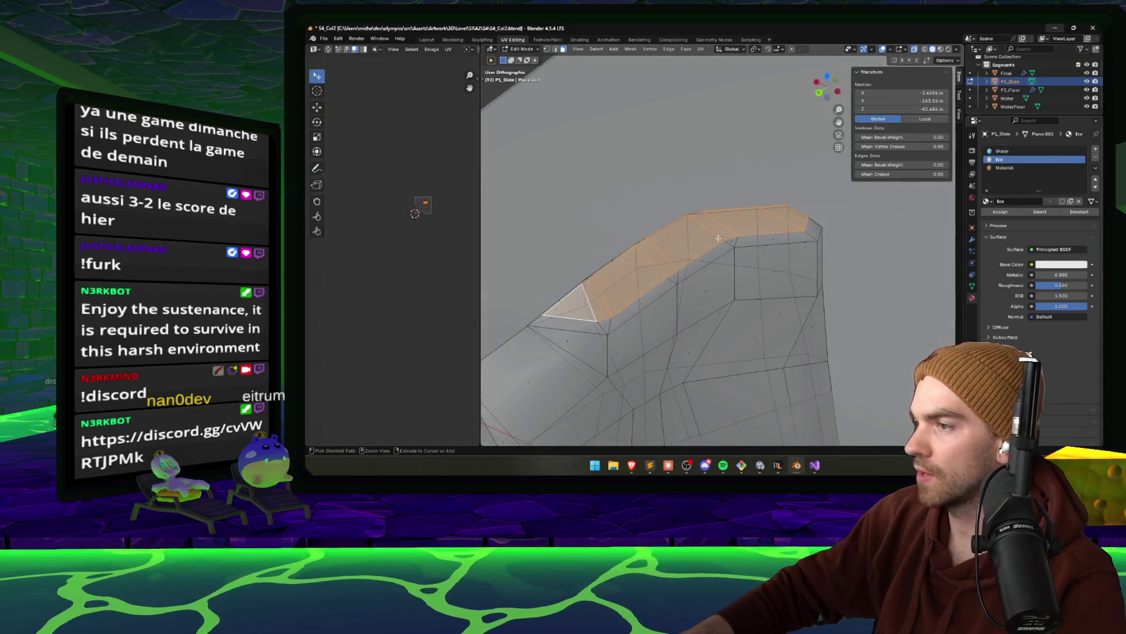
pyautogui.click(761, 466)
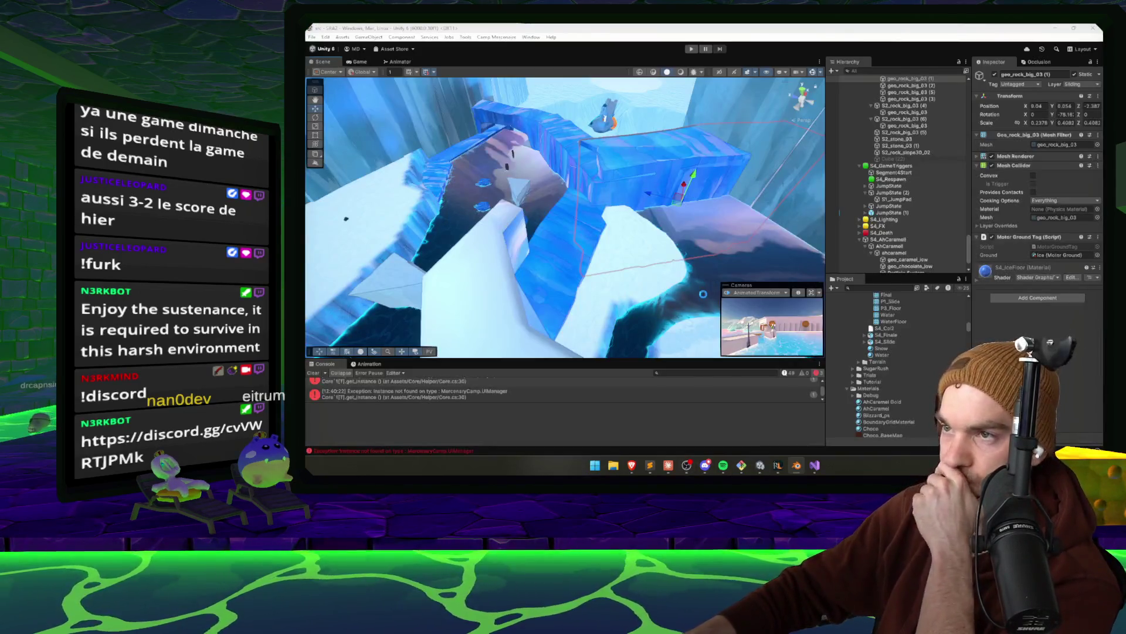
# Move geo_rock_angled_02 up along the water's edge after undoing a trial rotation, then playtest
pyautogui.moveTo(703, 293)
pyautogui.mouseDown()
pyautogui.moveTo(533, 240)
pyautogui.moveTo(618, 206)
pyautogui.moveTo(516, 244)
pyautogui.moveTo(511, 178)
pyautogui.moveTo(531, 215)
pyautogui.moveTo(575, 240)
pyautogui.moveTo(869, 233)
pyautogui.mouseUp()
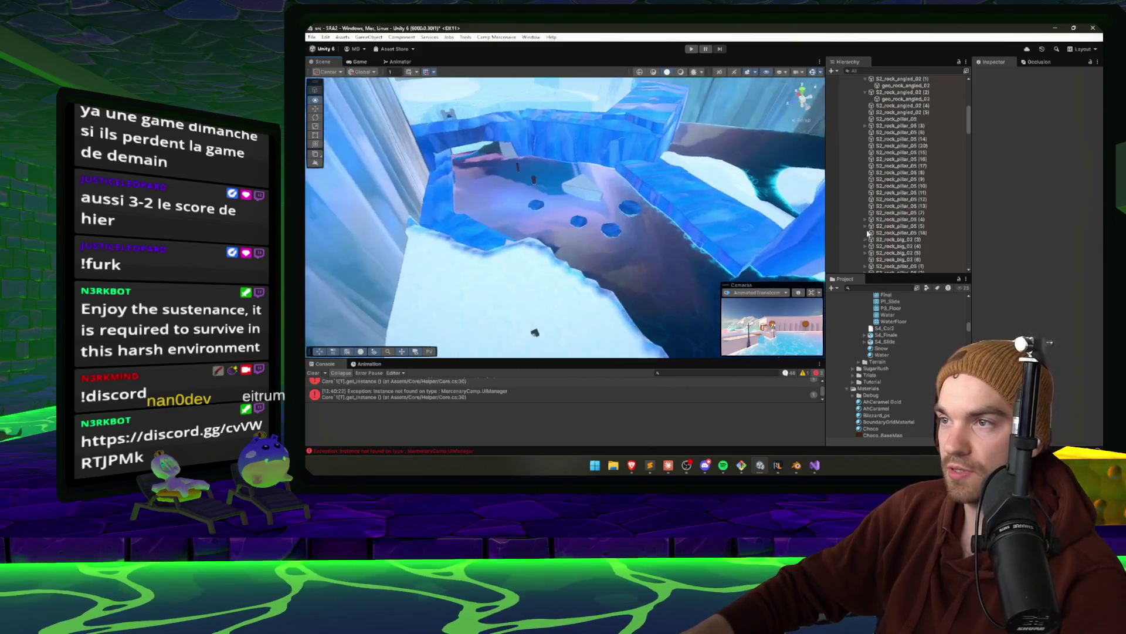
pyautogui.click(638, 253)
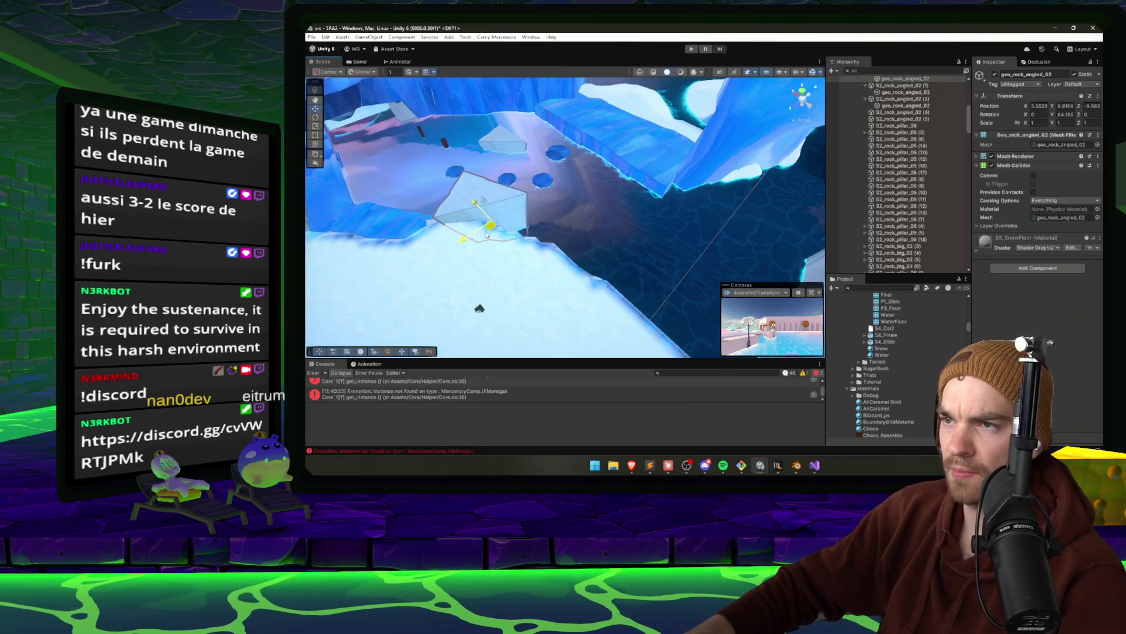
pyautogui.press('e')
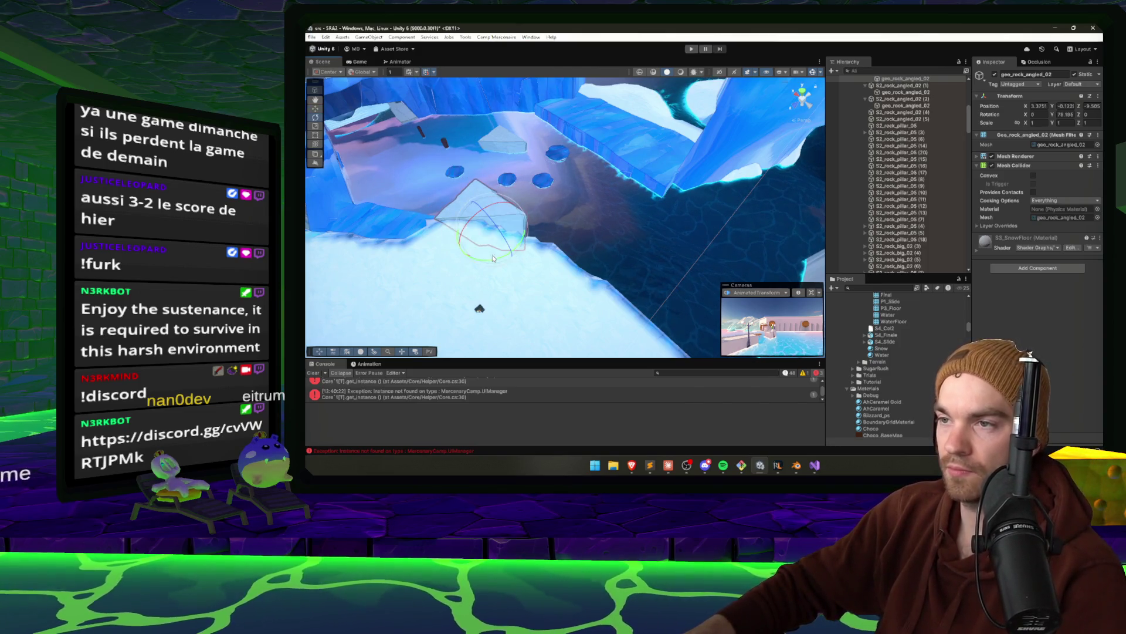
pyautogui.moveTo(542, 207)
pyautogui.mouseDown()
pyautogui.moveTo(546, 246)
pyautogui.moveTo(589, 222)
pyautogui.mouseUp()
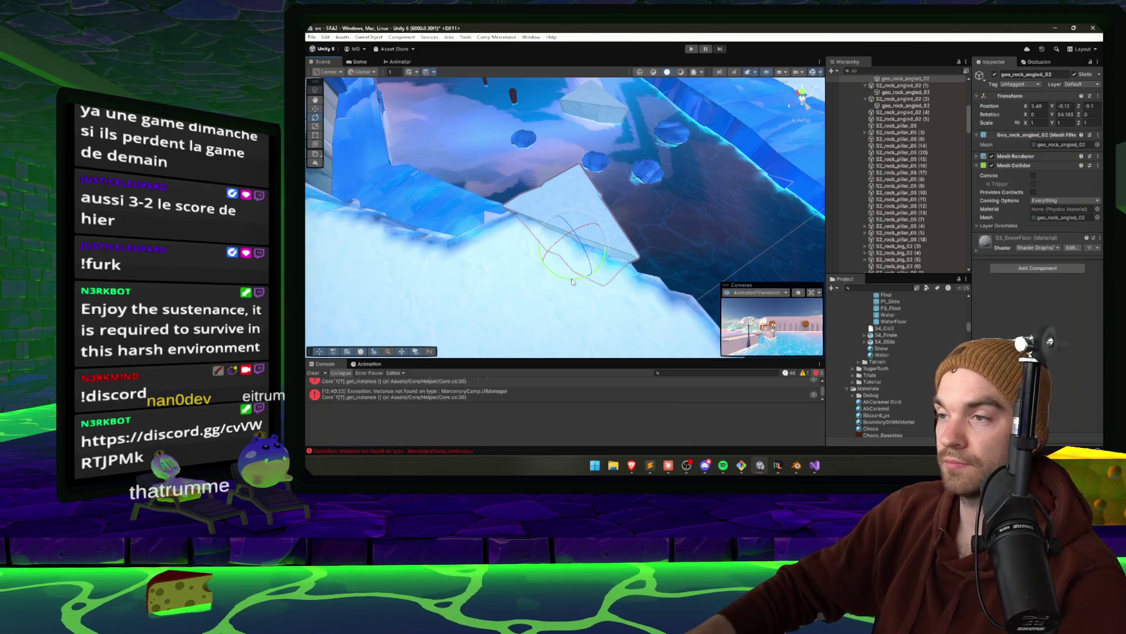
pyautogui.moveTo(571, 278); pyautogui.dragTo(326, 230)
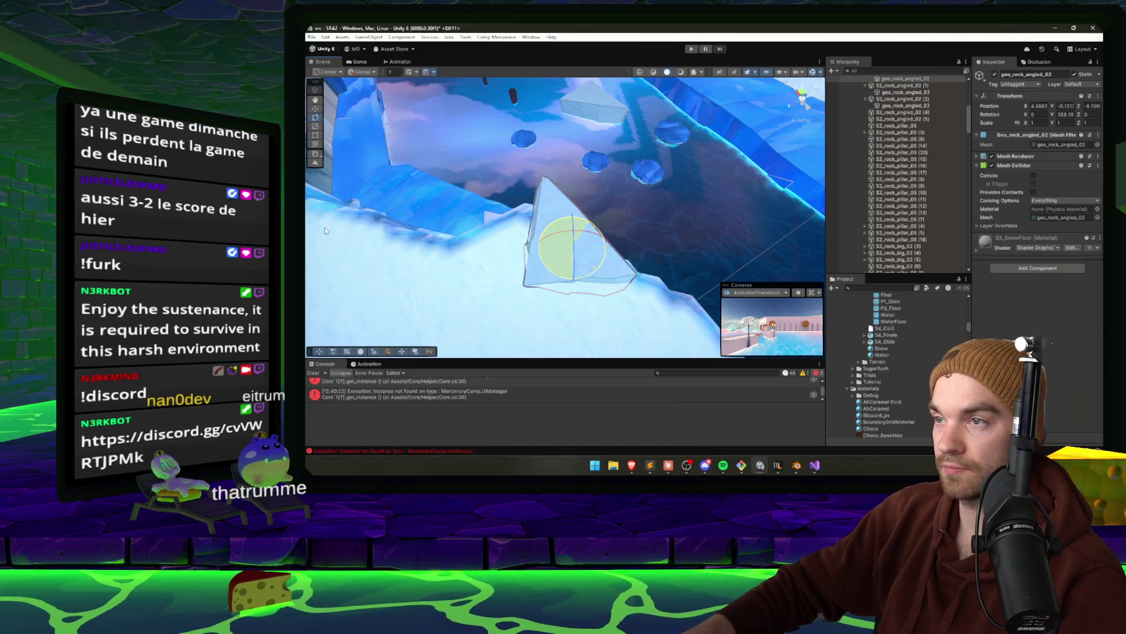
pyautogui.moveTo(561, 249)
pyautogui.mouseDown()
pyautogui.moveTo(423, 219)
pyautogui.moveTo(601, 250)
pyautogui.mouseUp()
pyautogui.hotkey('ctrl', 'z')
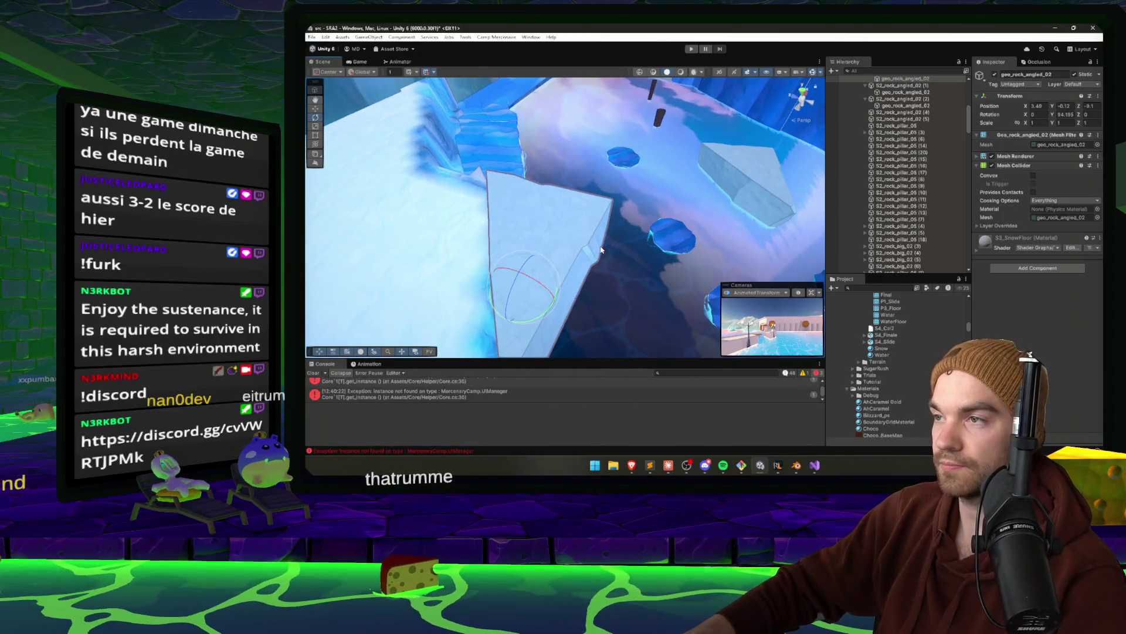
pyautogui.moveTo(521, 295)
pyautogui.mouseDown()
pyautogui.moveTo(468, 264)
pyautogui.moveTo(557, 290)
pyautogui.moveTo(546, 280)
pyautogui.moveTo(871, 198)
pyautogui.moveTo(884, 232)
pyautogui.moveTo(607, 246)
pyautogui.moveTo(499, 232)
pyautogui.moveTo(511, 177)
pyautogui.moveTo(415, 179)
pyautogui.mouseUp()
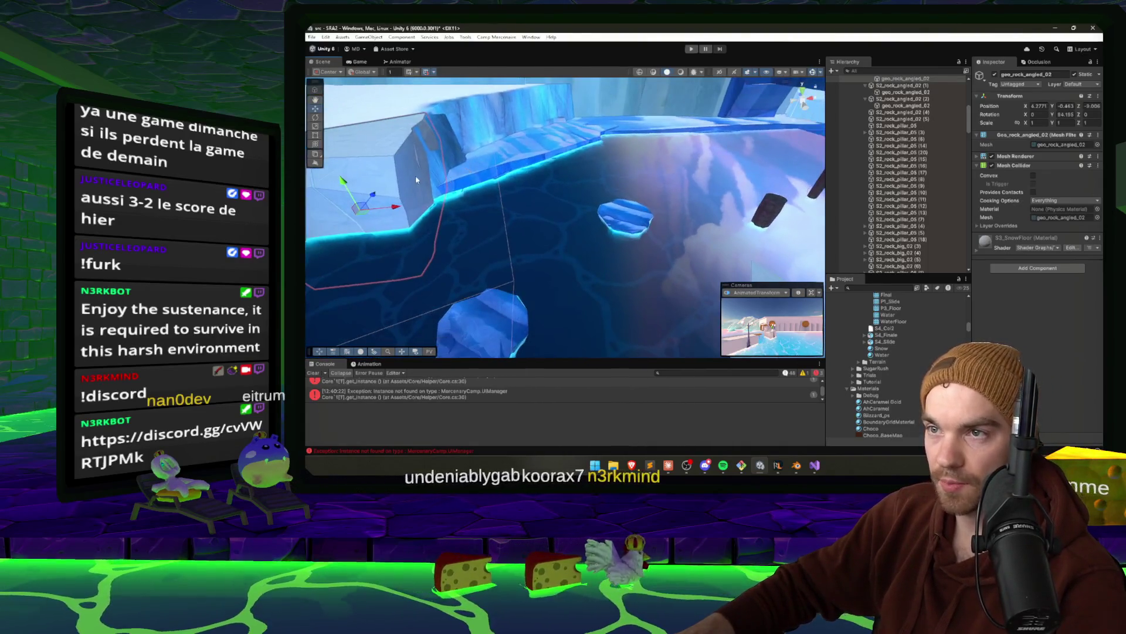
pyautogui.press('f')
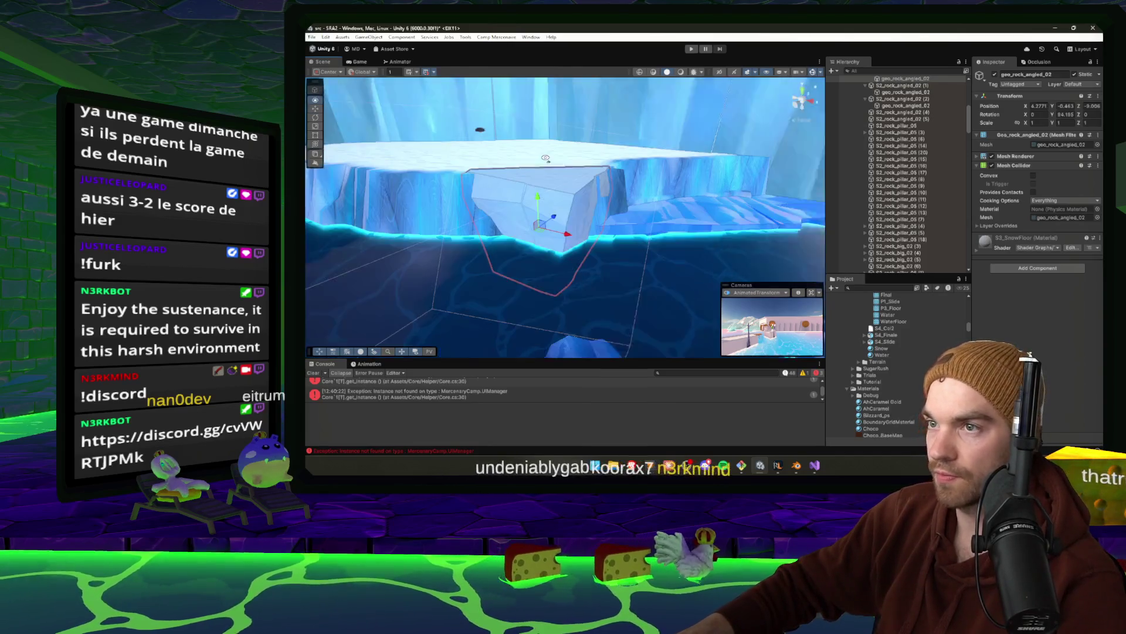
pyautogui.click(692, 49)
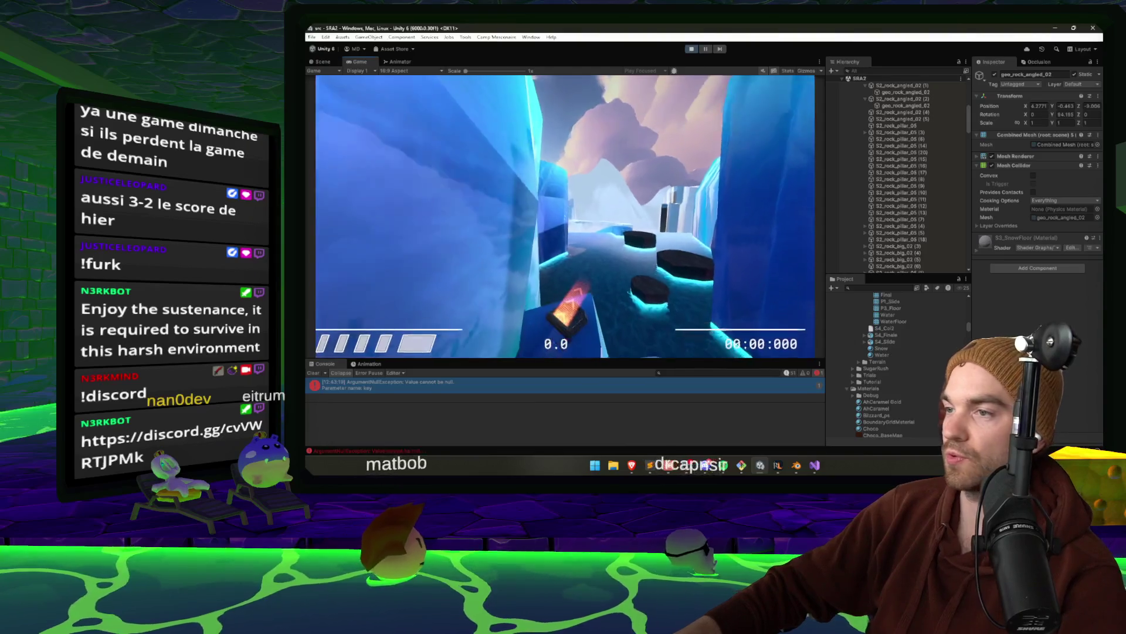
# Stop the playtest and inspect the floating ice rocks in the Scene view
pyautogui.press('Escape')
pyautogui.click(698, 50)
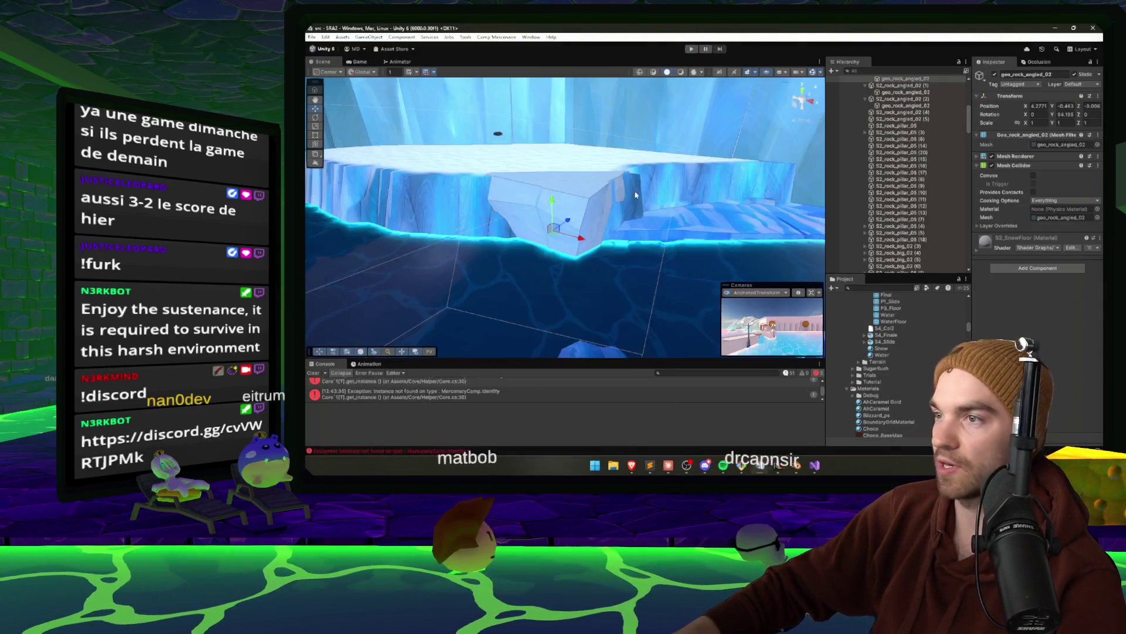
pyautogui.click(644, 215)
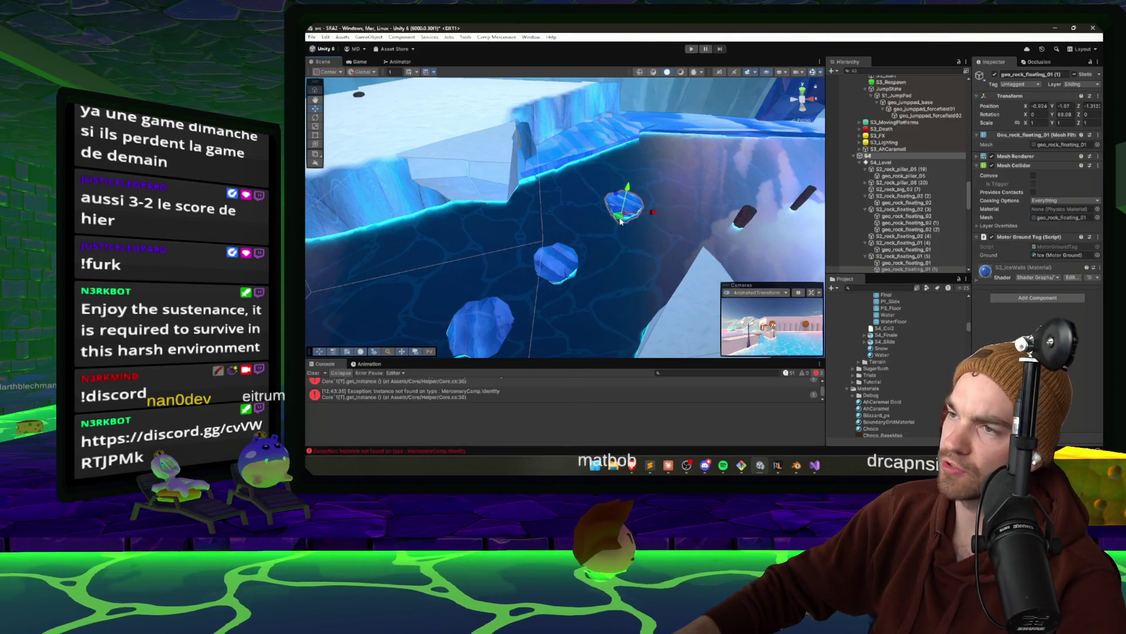
pyautogui.moveTo(621, 221); pyautogui.dragTo(683, 255)
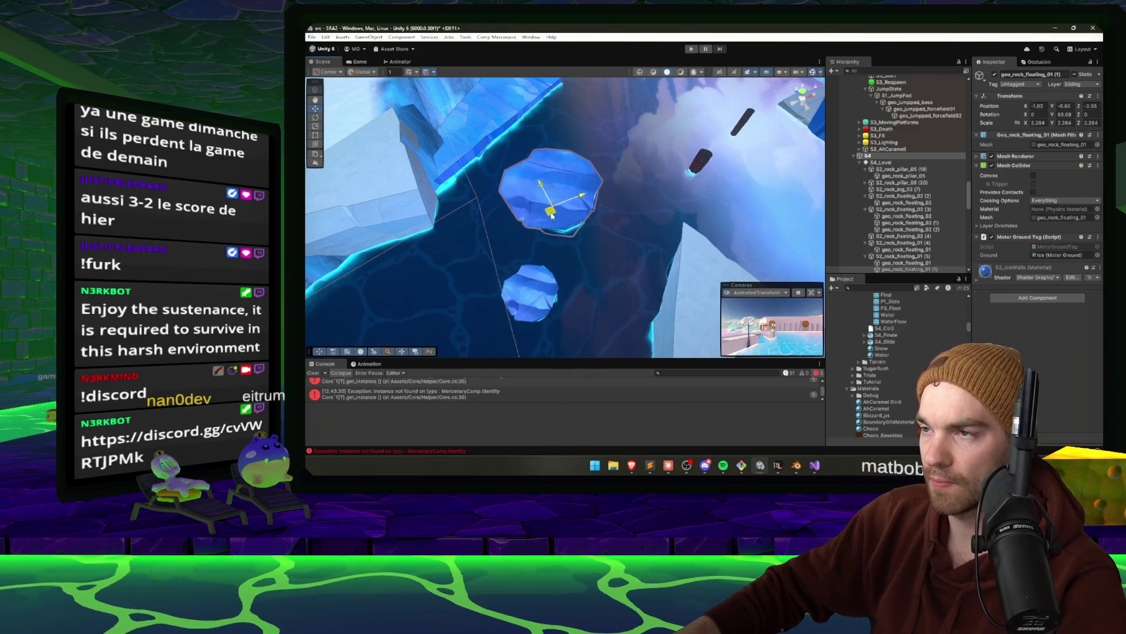
pyautogui.moveTo(551, 216)
pyautogui.mouseDown()
pyautogui.moveTo(634, 209)
pyautogui.moveTo(515, 242)
pyautogui.mouseUp()
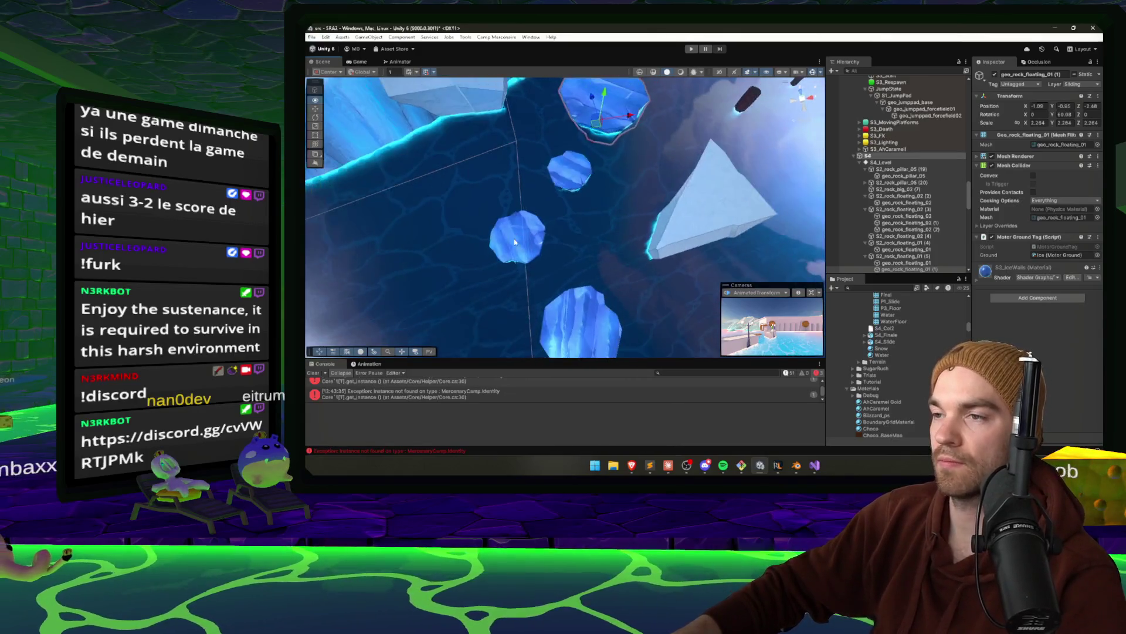
pyautogui.click(515, 242)
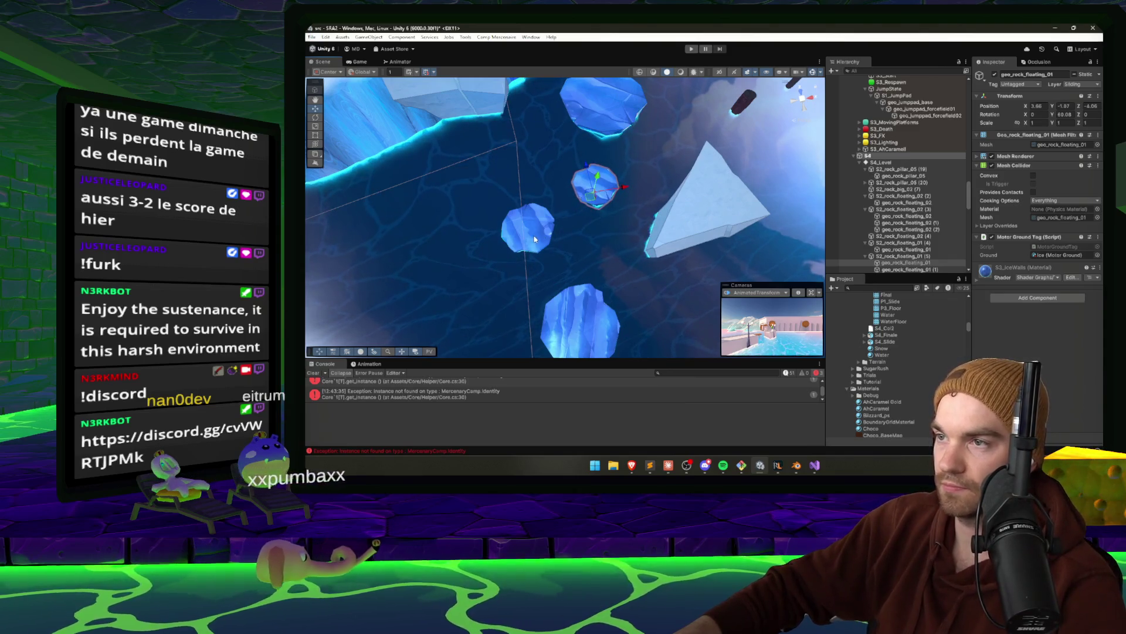
# Check the floating rock and the WaterFloor beneath it, then select the long ice rock
pyautogui.moveTo(644, 158)
pyautogui.mouseDown()
pyautogui.moveTo(651, 164)
pyautogui.moveTo(595, 105)
pyautogui.moveTo(785, 87)
pyautogui.moveTo(692, 118)
pyautogui.moveTo(575, 184)
pyautogui.mouseUp()
pyautogui.click(589, 185)
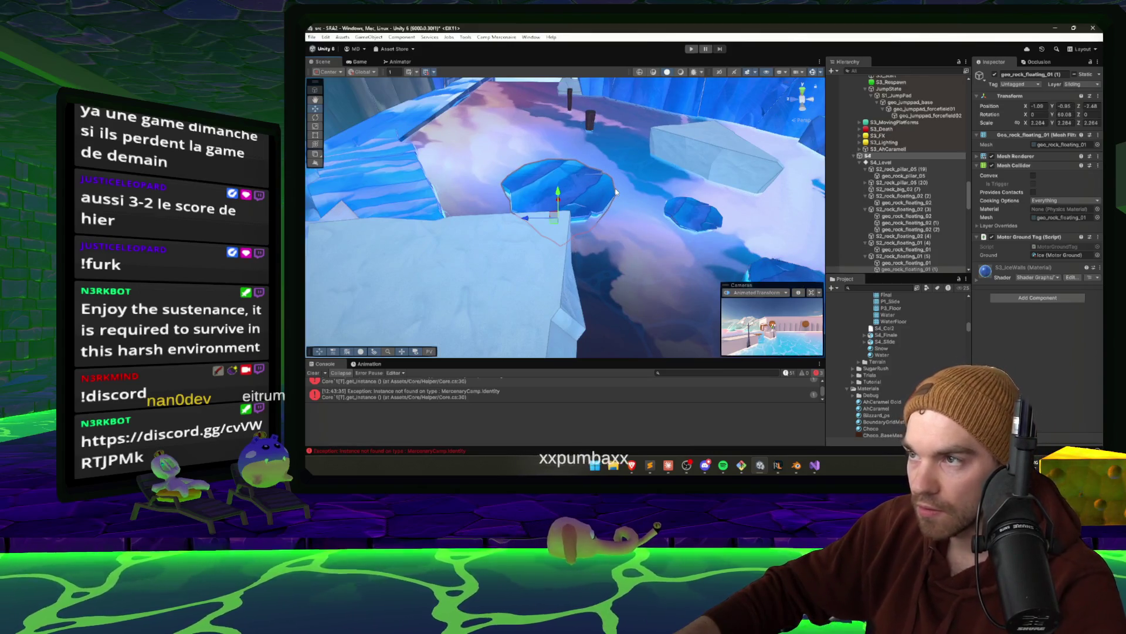
pyautogui.rightClick(616, 192)
pyautogui.click(580, 190)
pyautogui.click(579, 187)
pyautogui.moveTo(578, 187); pyautogui.dragTo(619, 151)
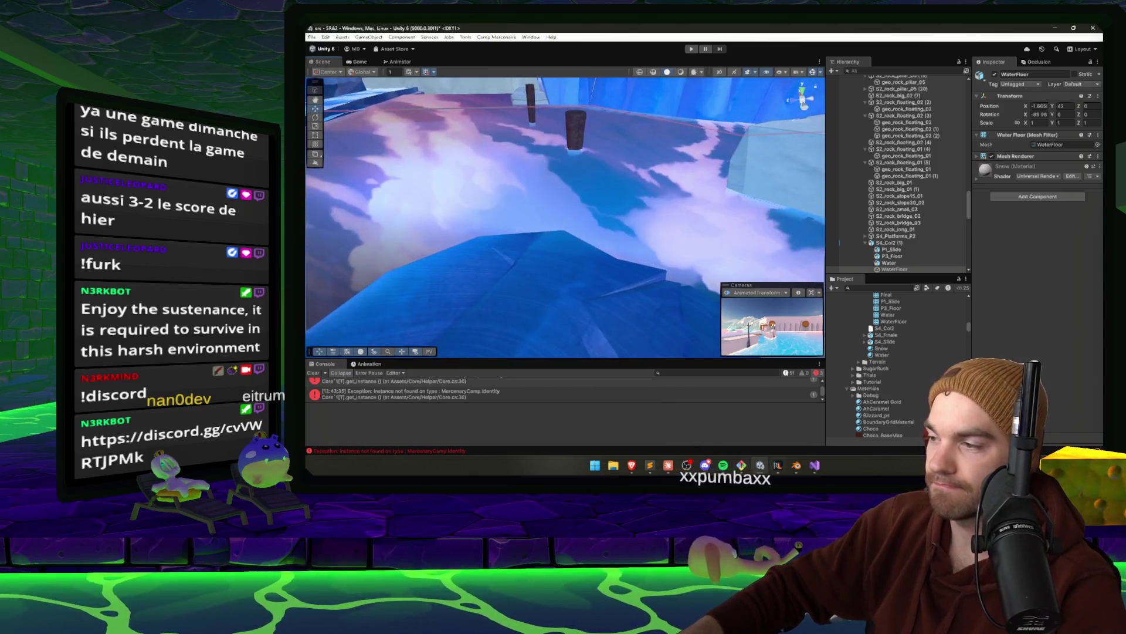
pyautogui.click(778, 464)
pyautogui.click(760, 464)
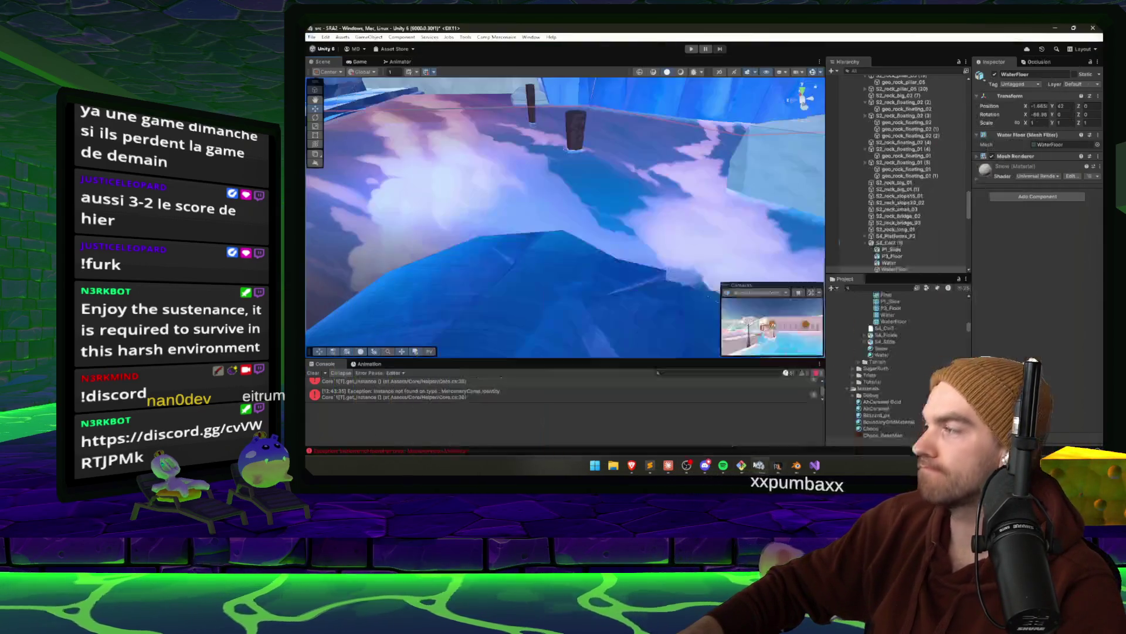
pyautogui.moveTo(446, 258)
pyautogui.mouseDown()
pyautogui.moveTo(434, 250)
pyautogui.moveTo(714, 267)
pyautogui.moveTo(587, 214)
pyautogui.moveTo(698, 233)
pyautogui.moveTo(637, 264)
pyautogui.moveTo(648, 282)
pyautogui.moveTo(662, 244)
pyautogui.moveTo(415, 223)
pyautogui.moveTo(487, 218)
pyautogui.mouseUp()
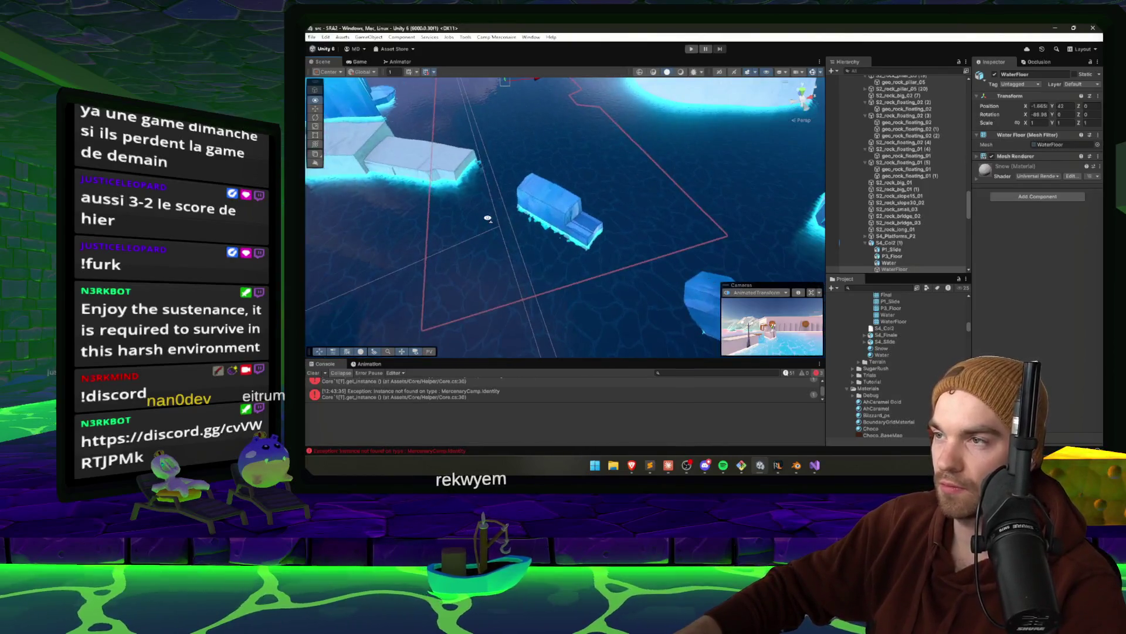
pyautogui.click(564, 205)
# Select the long rock S2_rock_long_01 and move it into the level beside the ice pillars
pyautogui.press('f')
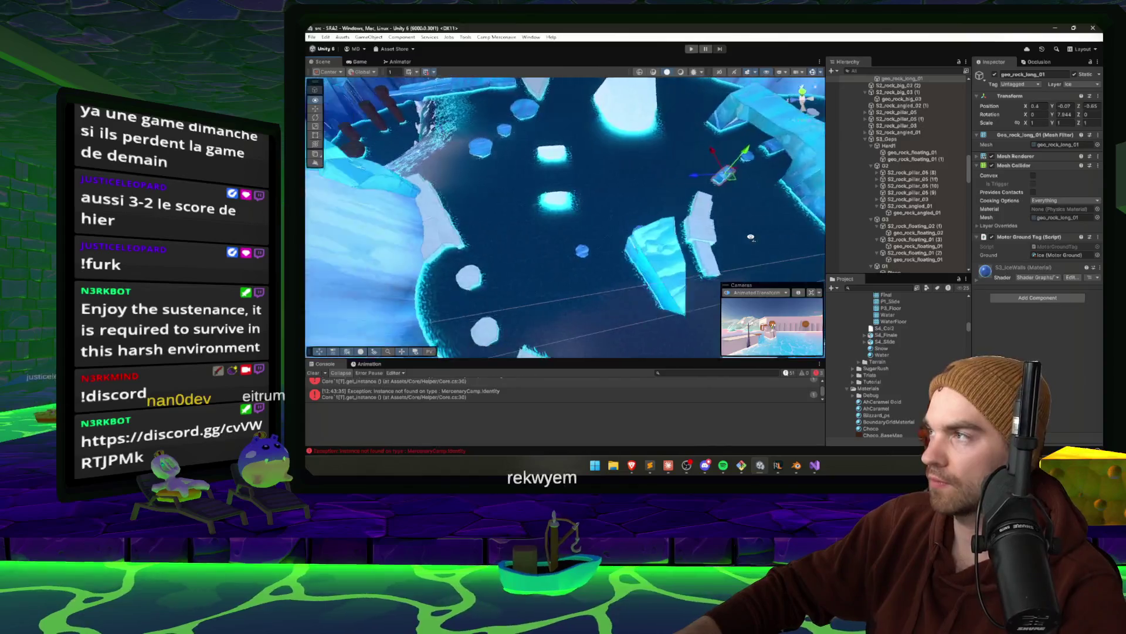
pyautogui.click(663, 188)
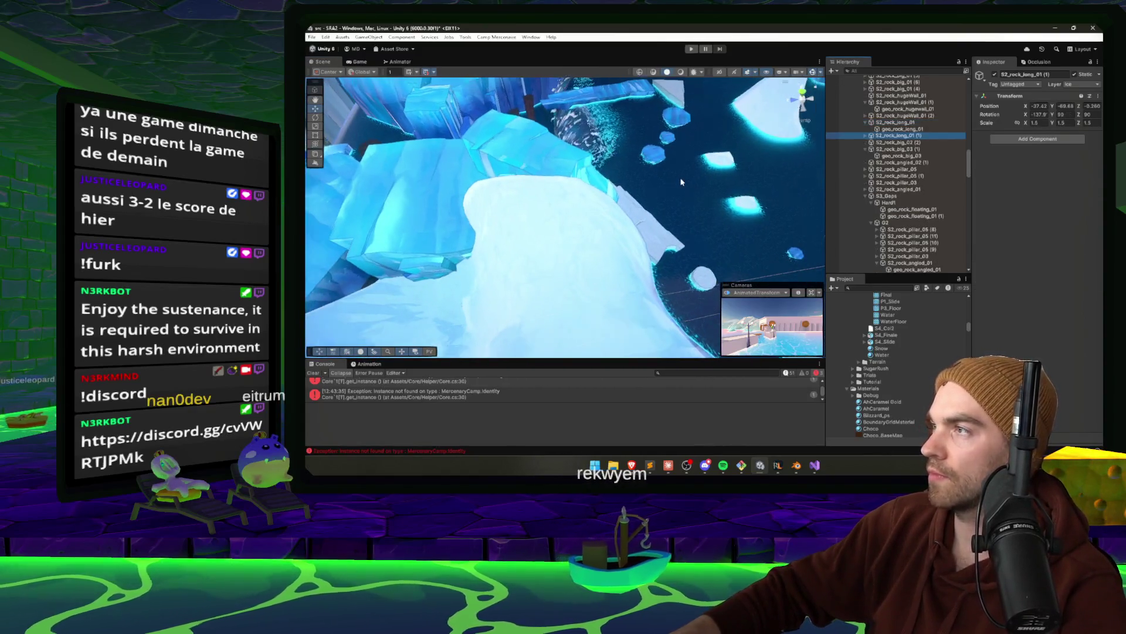
pyautogui.moveTo(663, 188); pyautogui.dragTo(762, 159)
pyautogui.moveTo(412, 253); pyautogui.dragTo(671, 193)
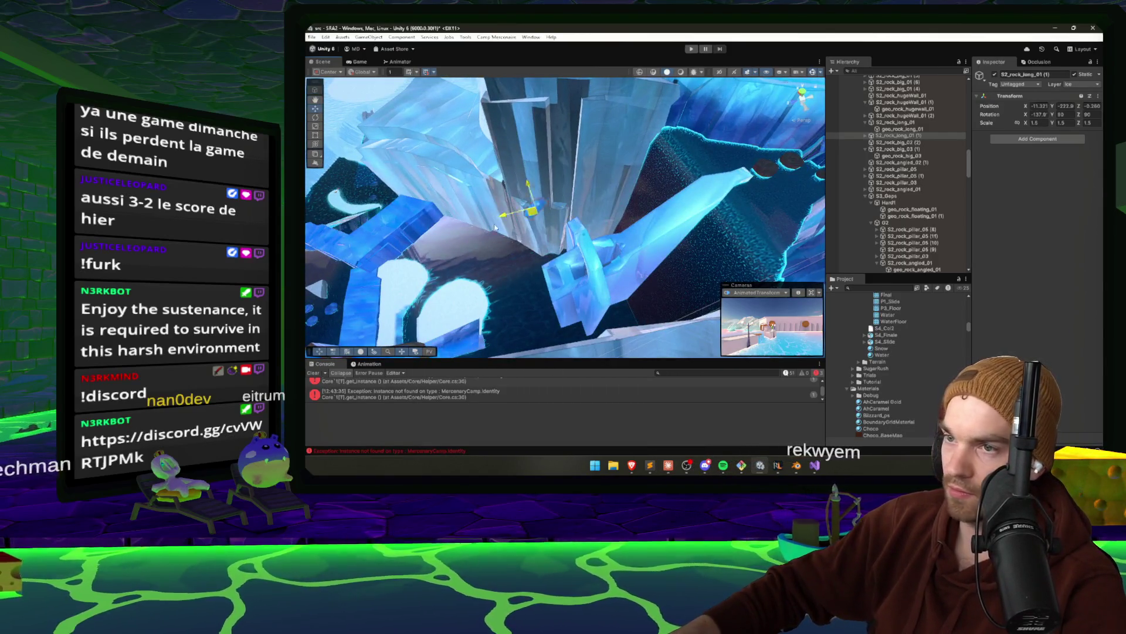
pyautogui.moveTo(495, 227)
pyautogui.mouseDown()
pyautogui.moveTo(556, 222)
pyautogui.moveTo(563, 188)
pyautogui.moveTo(541, 164)
pyautogui.moveTo(615, 210)
pyautogui.moveTo(698, 198)
pyautogui.mouseUp()
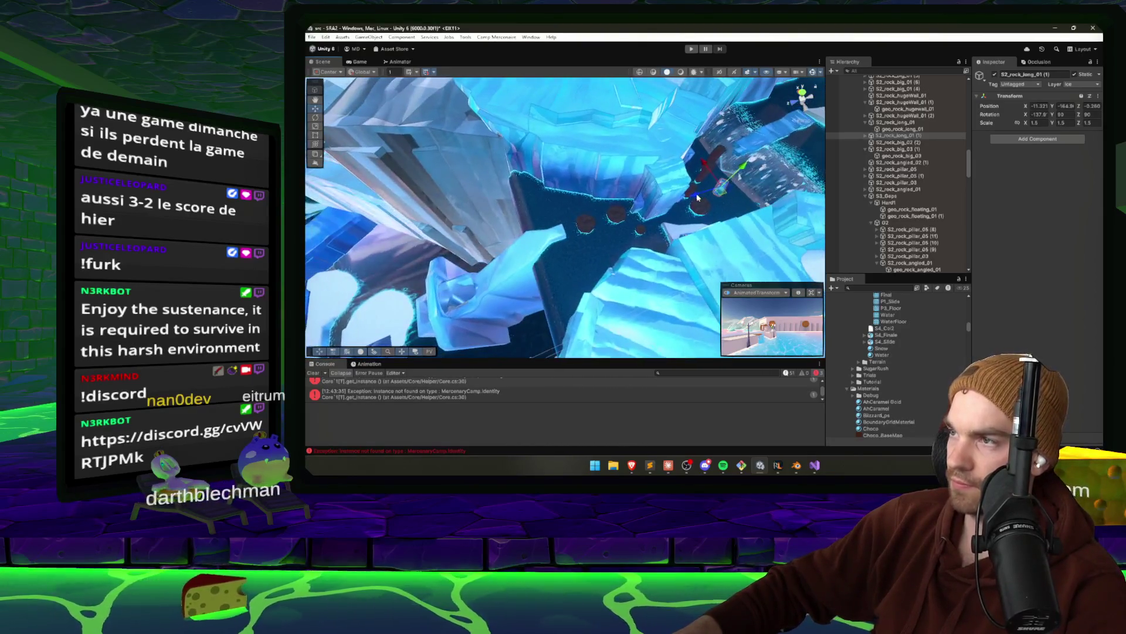
pyautogui.moveTo(318, 259); pyautogui.dragTo(626, 242)
pyautogui.moveTo(332, 186); pyautogui.dragTo(529, 163)
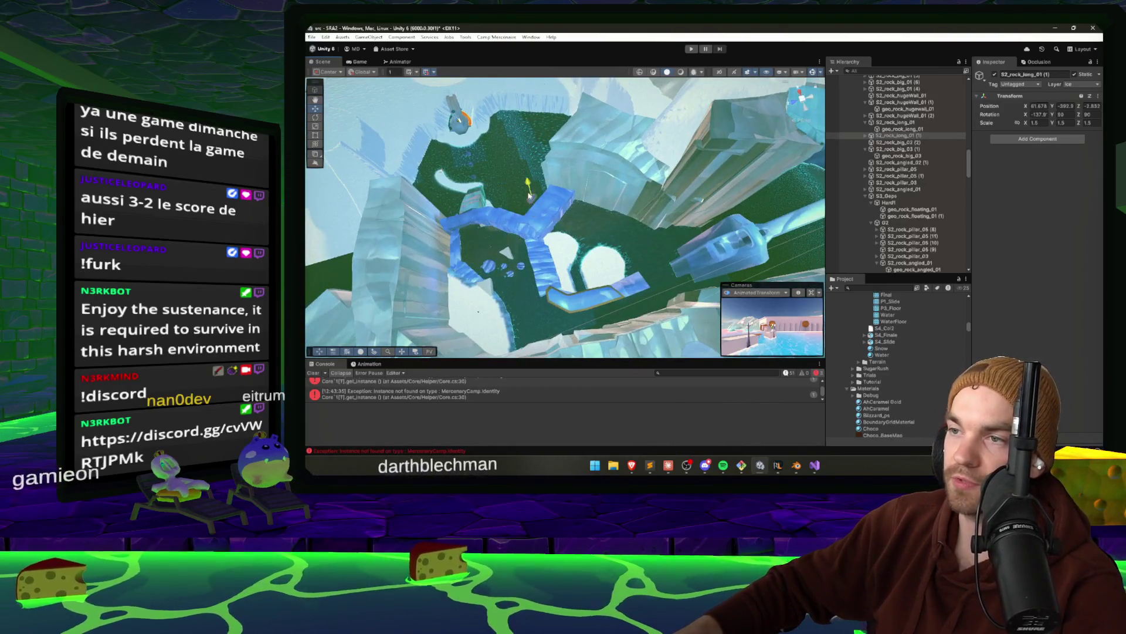
pyautogui.moveTo(547, 274)
pyautogui.mouseDown()
pyautogui.moveTo(562, 263)
pyautogui.moveTo(522, 226)
pyautogui.moveTo(479, 234)
pyautogui.moveTo(600, 234)
pyautogui.mouseUp()
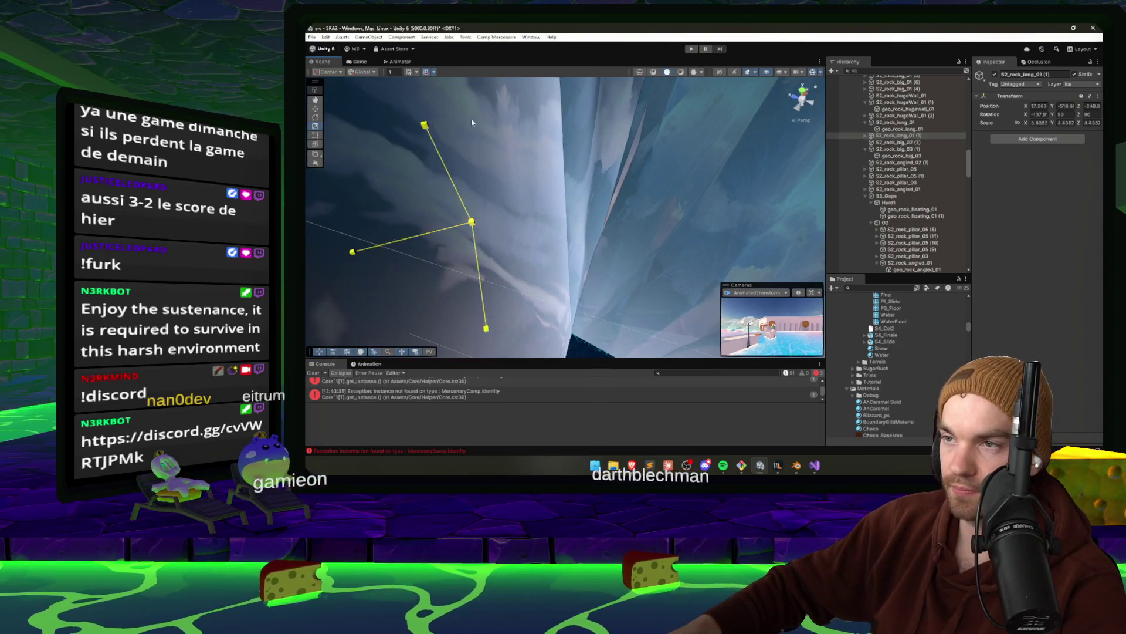
pyautogui.moveTo(546, 193)
pyautogui.mouseDown()
pyautogui.moveTo(603, 252)
pyautogui.moveTo(498, 222)
pyautogui.mouseUp()
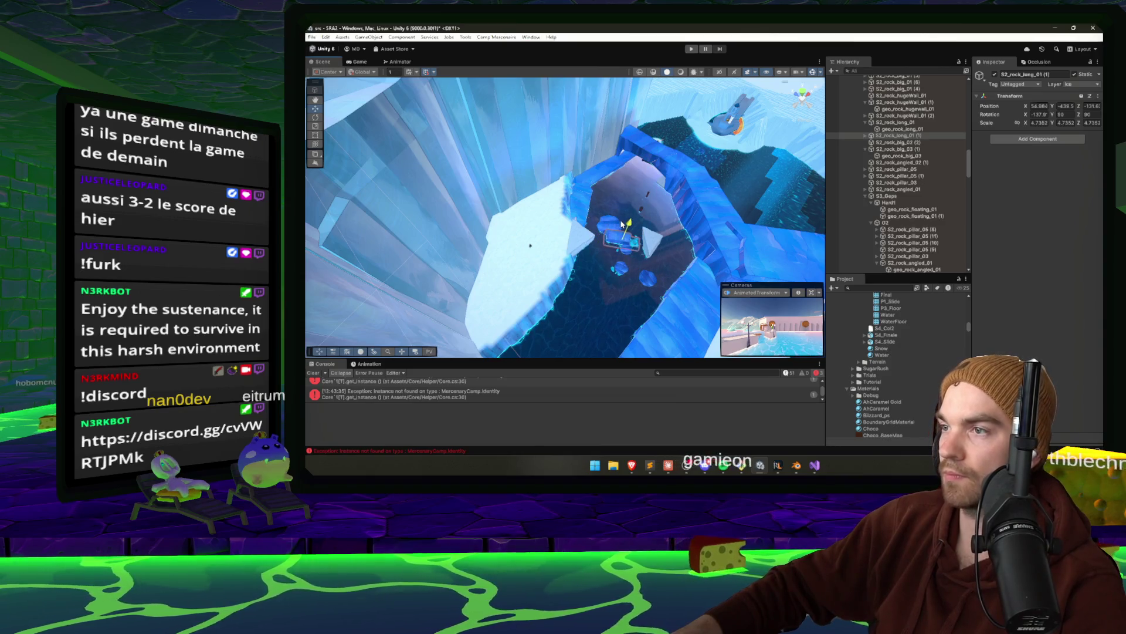
# Select the rock's mesh child and zero out its rotation values
pyautogui.press('e')
pyautogui.moveTo(624, 223)
pyautogui.mouseDown()
pyautogui.moveTo(613, 259)
pyautogui.moveTo(533, 258)
pyautogui.mouseUp()
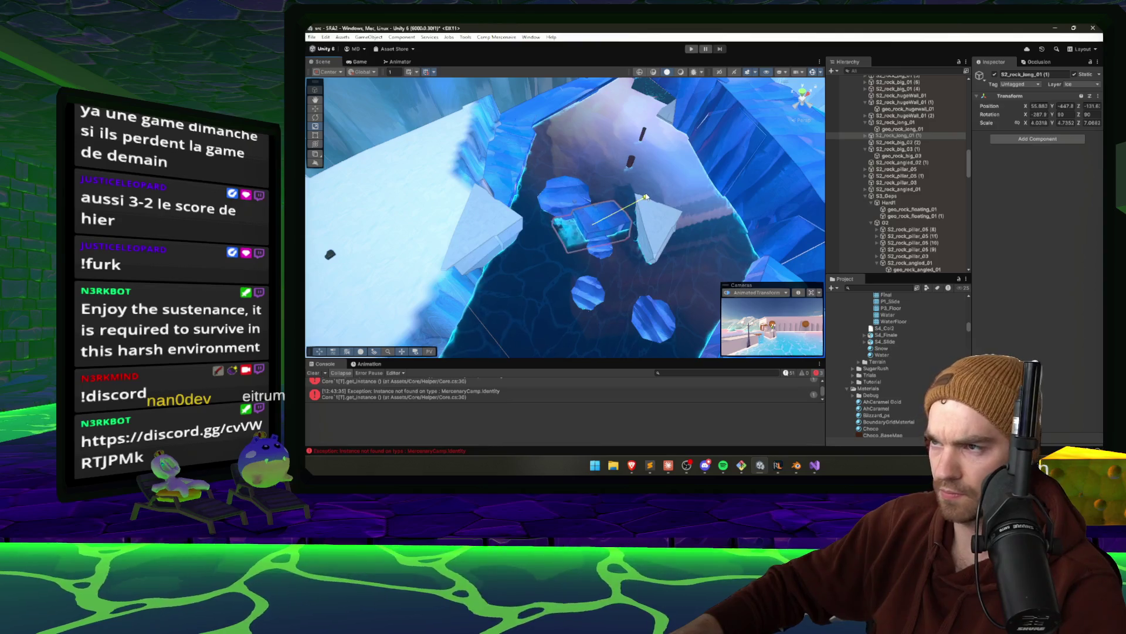
pyautogui.moveTo(645, 196); pyautogui.dragTo(870, 117)
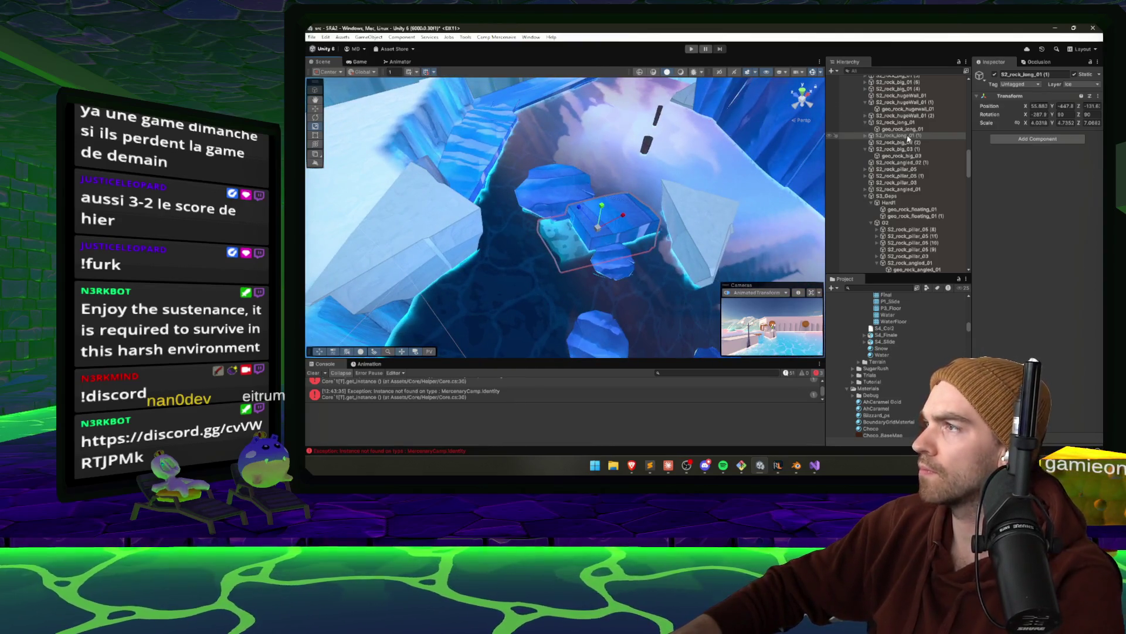
pyautogui.press('Right')
pyautogui.press('Down')
pyautogui.press('Down')
pyautogui.press('Down')
pyautogui.press('Up')
pyautogui.press('Up')
pyautogui.press('Up')
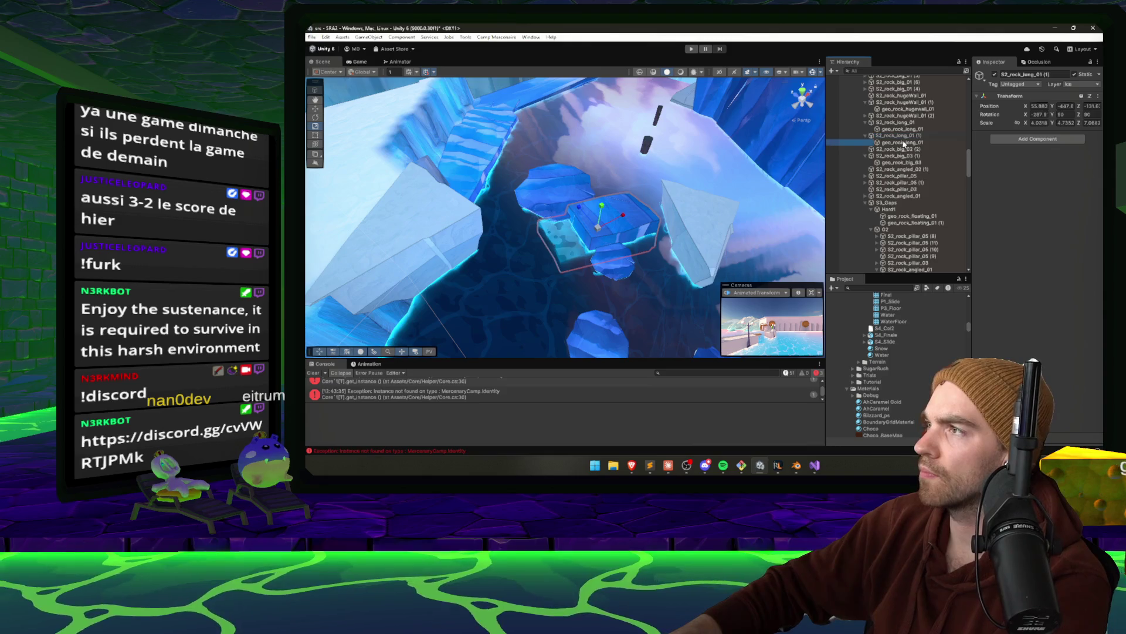
pyautogui.click(905, 142)
pyautogui.click(1067, 114)
pyautogui.write('0.4')
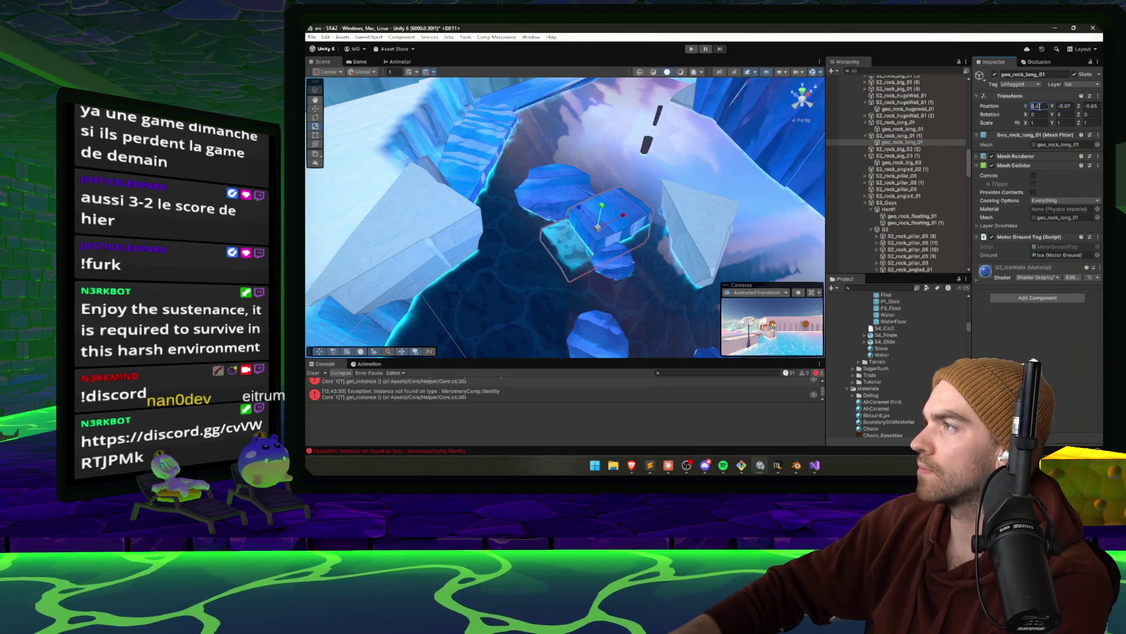
pyautogui.write('0')
pyautogui.click(1037, 107)
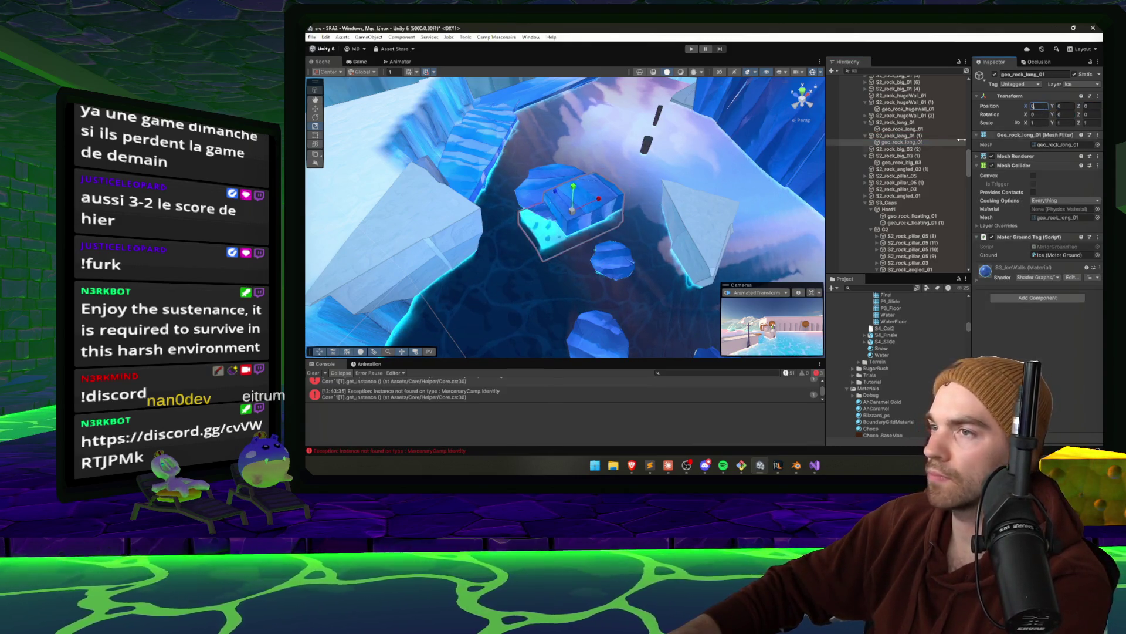
pyautogui.moveTo(599, 258); pyautogui.dragTo(596, 205)
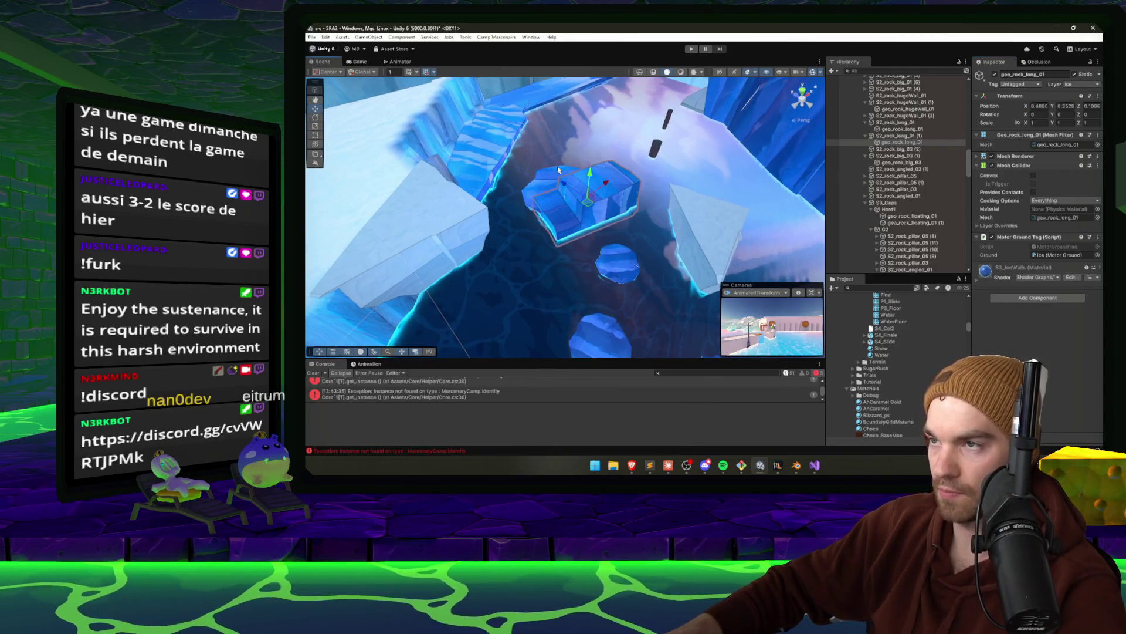
# Give the rock's parent a uniform scale of 4 and a rotation of 0/0/0
pyautogui.moveTo(585, 209)
pyautogui.keyDown('alt'); pyautogui.mouseDown()
pyautogui.moveTo(613, 225)
pyautogui.moveTo(594, 212)
pyautogui.moveTo(618, 211)
pyautogui.mouseUp(); pyautogui.keyUp('alt')
pyautogui.press('e')
pyautogui.hotkey('ctrl', 'z')
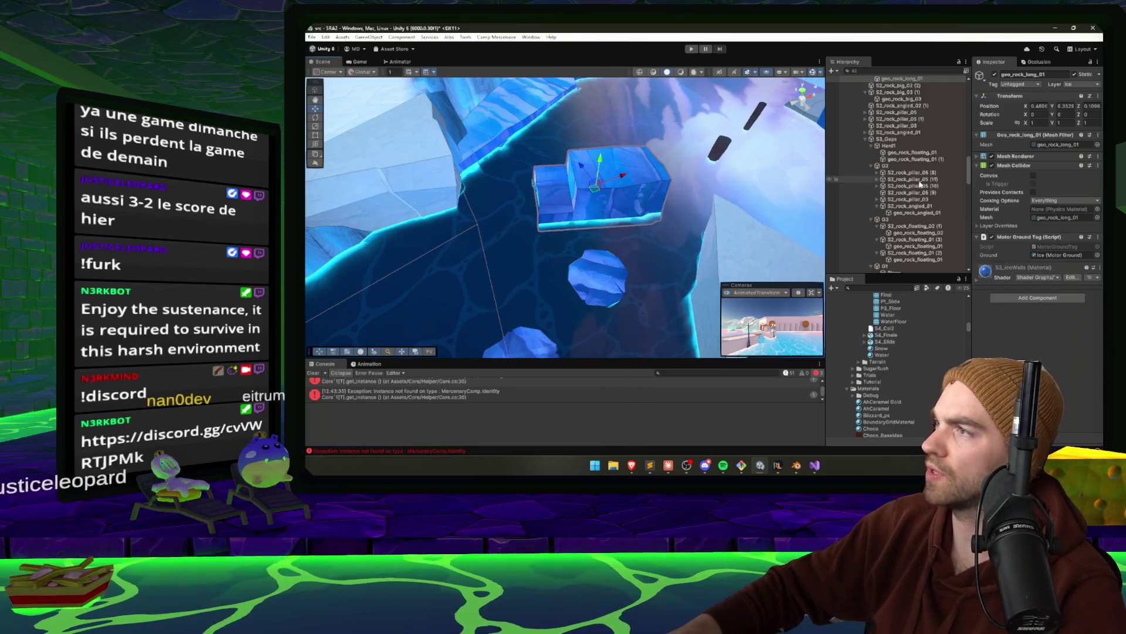
pyautogui.press('Left')
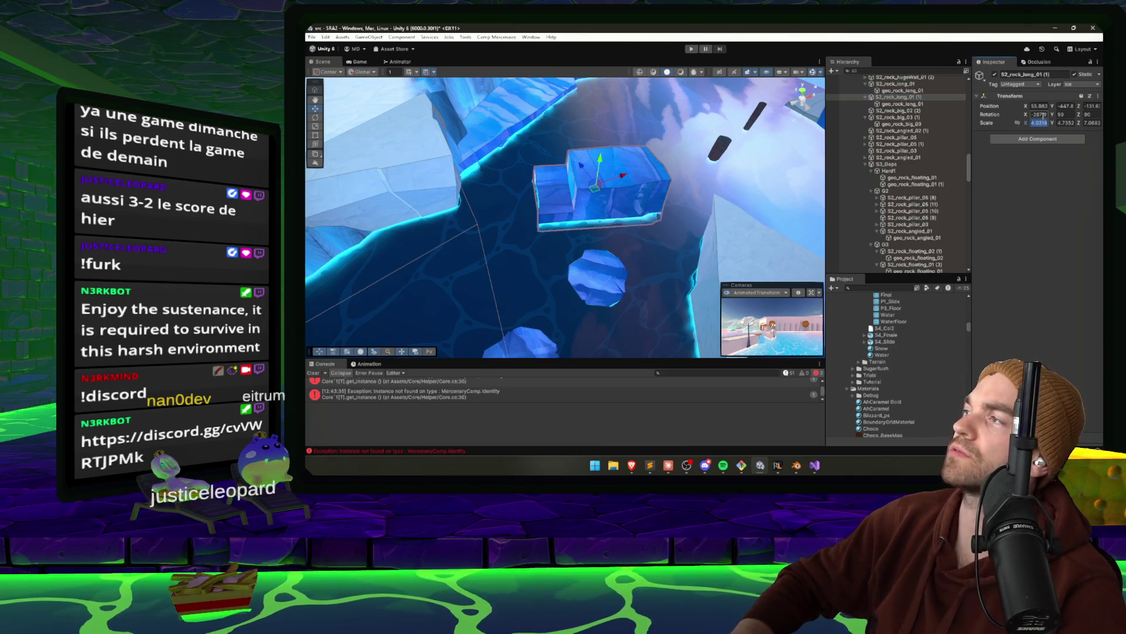
pyautogui.write('4')
pyautogui.press('Tab')
pyautogui.write('4')
pyautogui.press('Tab')
pyautogui.write('4')
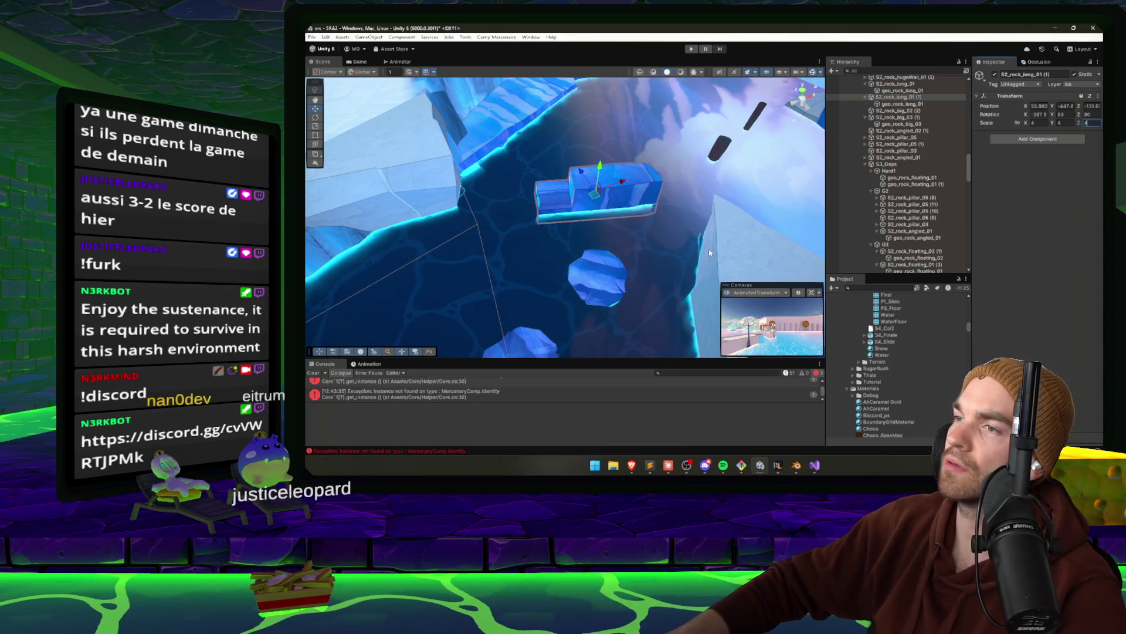
pyautogui.moveTo(709, 253); pyautogui.dragTo(563, 229)
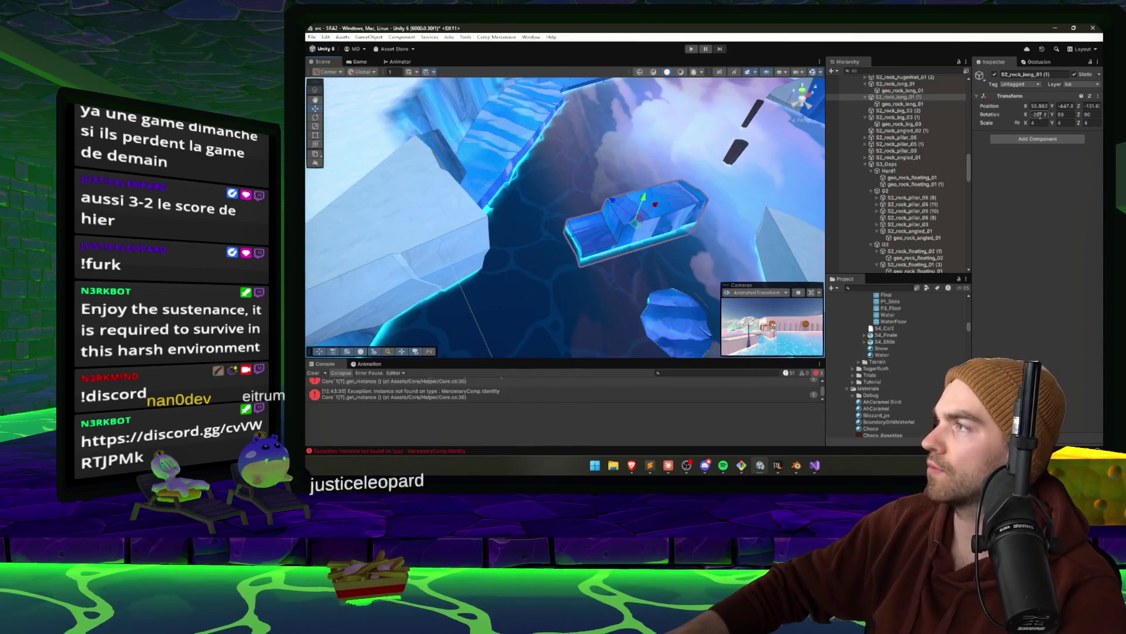
pyautogui.write('0')
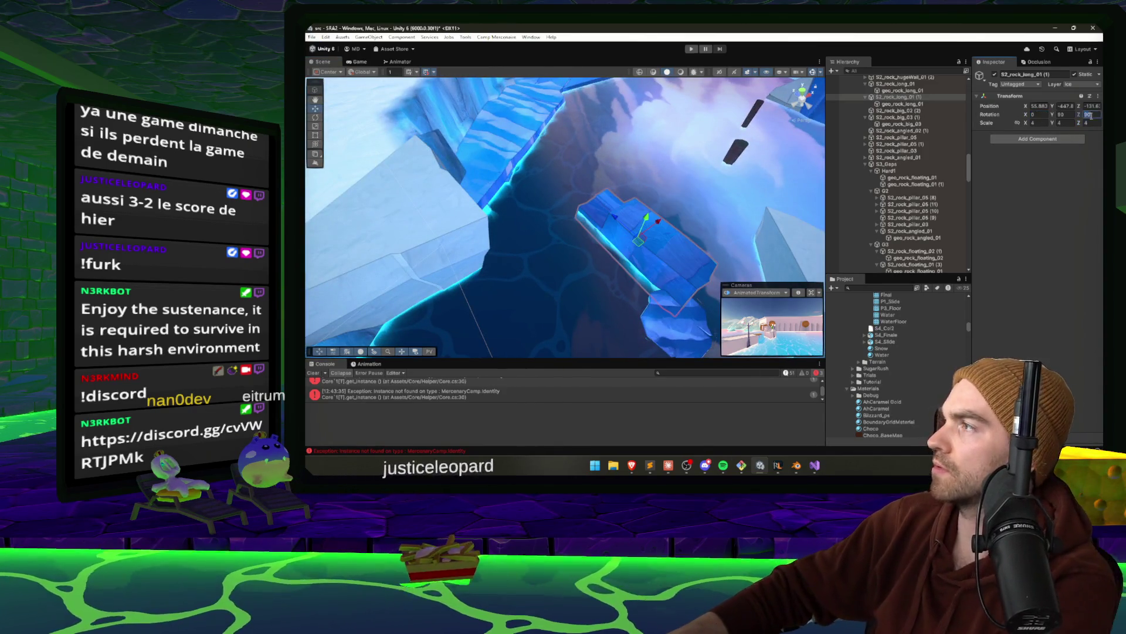
pyautogui.write('0')
pyautogui.click(1060, 115)
pyautogui.write('0')
# Scale the rock down and move it to a new spot as a flat platform over the water
pyautogui.moveTo(658, 223)
pyautogui.mouseDown()
pyautogui.moveTo(617, 151)
pyautogui.moveTo(680, 263)
pyautogui.moveTo(464, 180)
pyautogui.mouseUp()
pyautogui.press('e')
pyautogui.press('r')
pyautogui.moveTo(636, 153); pyautogui.dragTo(649, 174)
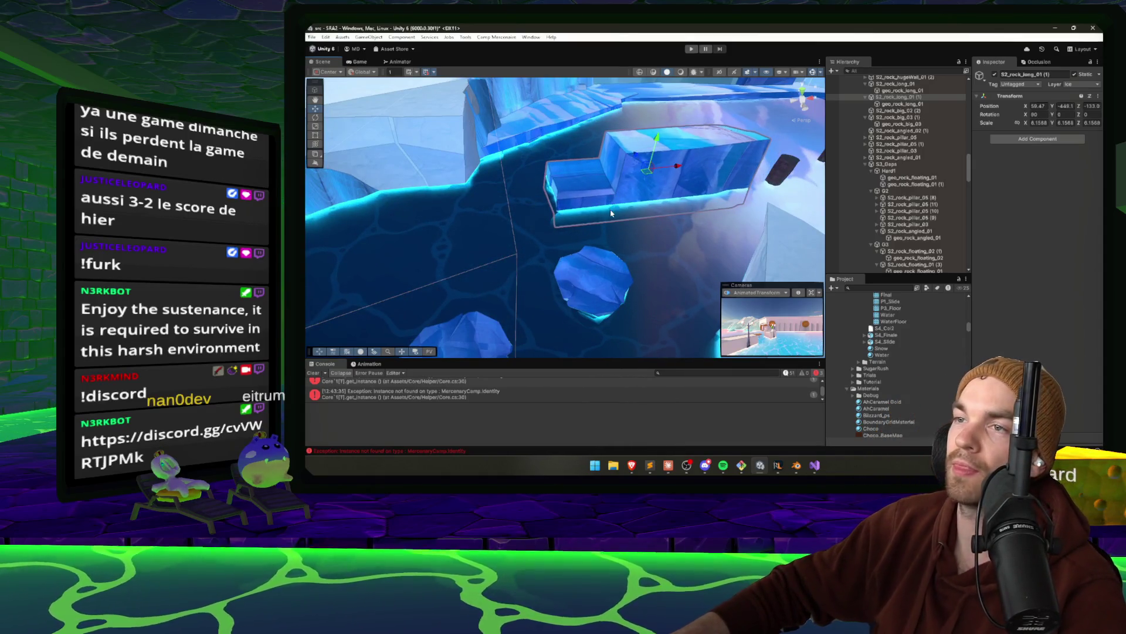
pyautogui.moveTo(611, 213)
pyautogui.mouseDown()
pyautogui.moveTo(587, 191)
pyautogui.moveTo(622, 225)
pyautogui.moveTo(595, 201)
pyautogui.moveTo(602, 171)
pyautogui.mouseUp()
pyautogui.press('e')
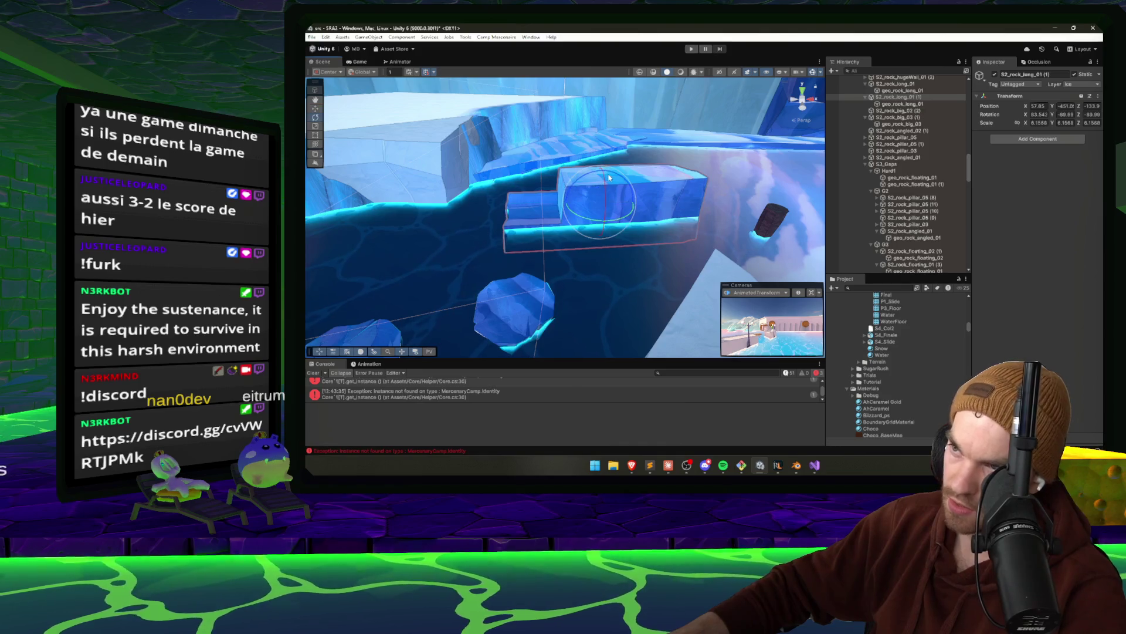
pyautogui.moveTo(573, 215)
pyautogui.mouseDown()
pyautogui.moveTo(756, 221)
pyautogui.moveTo(969, 116)
pyautogui.mouseUp()
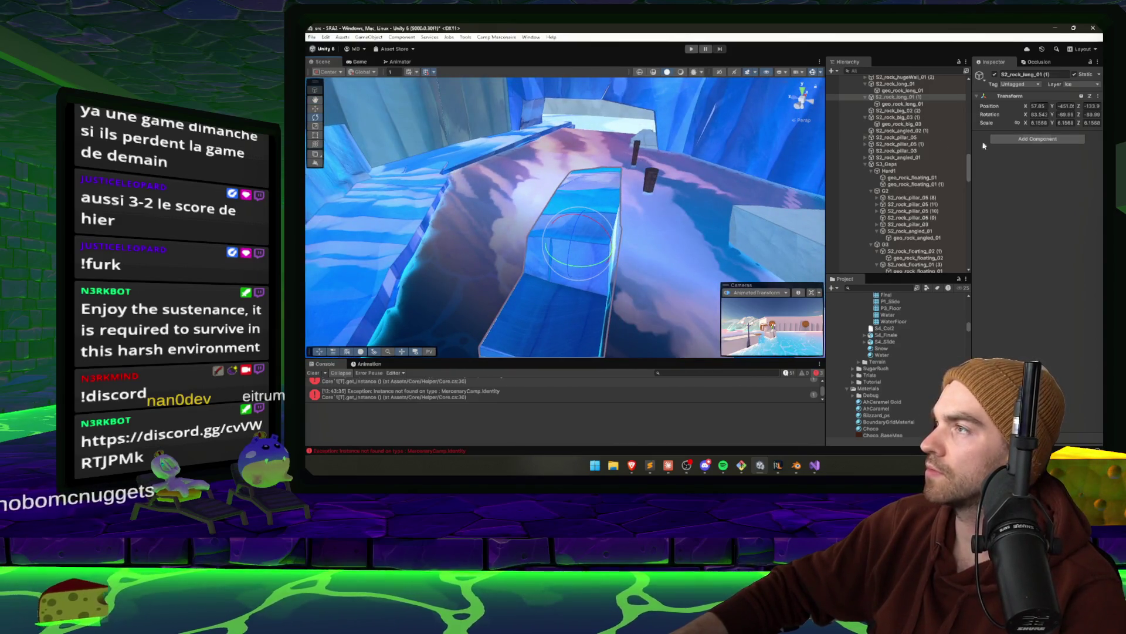
pyautogui.click(916, 104)
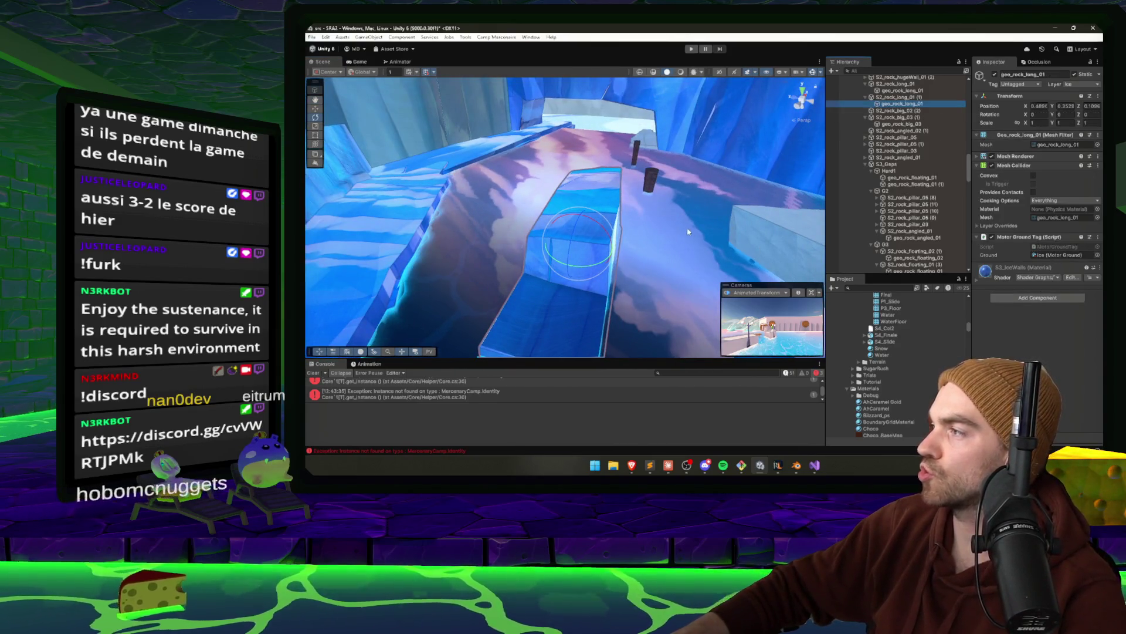
pyautogui.moveTo(554, 216)
pyautogui.mouseDown()
pyautogui.moveTo(507, 229)
pyautogui.moveTo(642, 233)
pyautogui.mouseUp()
# Nudge geo_rock_angled_02 slightly and move geo_rock_pillar_05 toward the middle of the path
pyautogui.click(543, 258)
pyautogui.press('f')
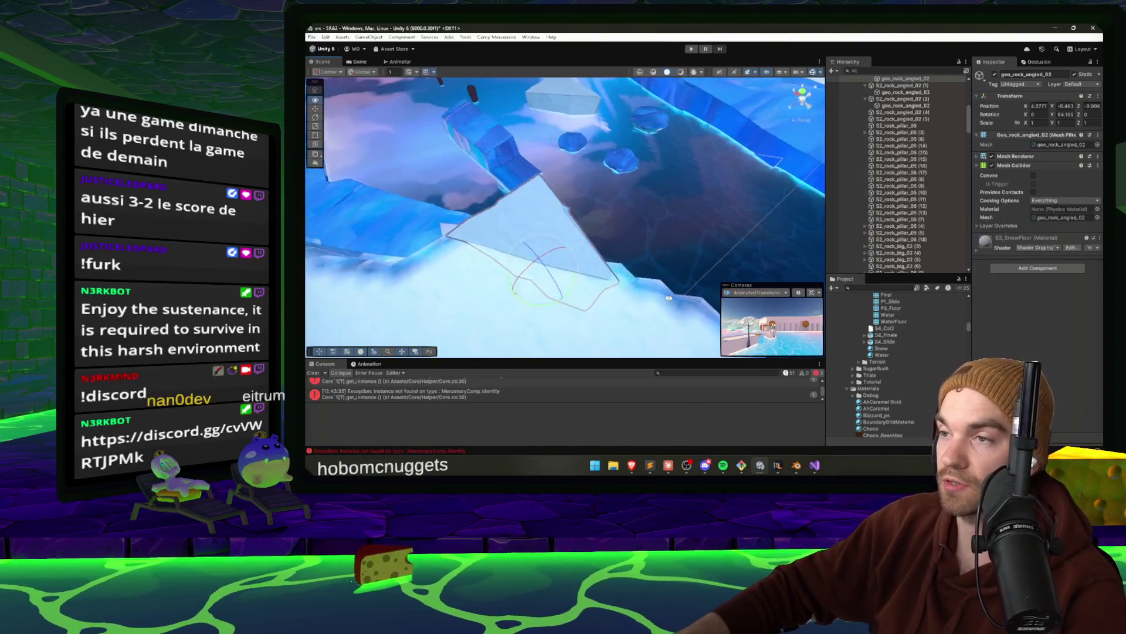
pyautogui.moveTo(542, 258)
pyautogui.mouseDown()
pyautogui.moveTo(497, 195)
pyautogui.moveTo(557, 207)
pyautogui.moveTo(557, 217)
pyautogui.moveTo(541, 206)
pyautogui.moveTo(543, 223)
pyautogui.mouseUp()
pyautogui.click(543, 225)
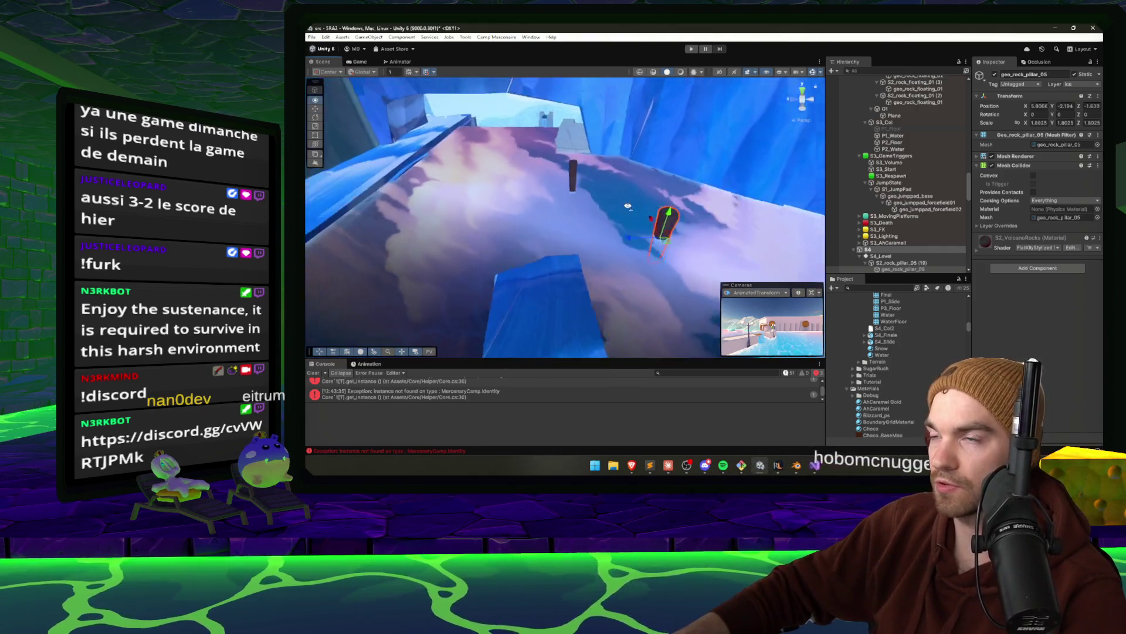
pyautogui.moveTo(619, 266)
pyautogui.mouseDown()
pyautogui.moveTo(653, 202)
pyautogui.moveTo(633, 204)
pyautogui.moveTo(624, 183)
pyautogui.moveTo(713, 212)
pyautogui.mouseUp()
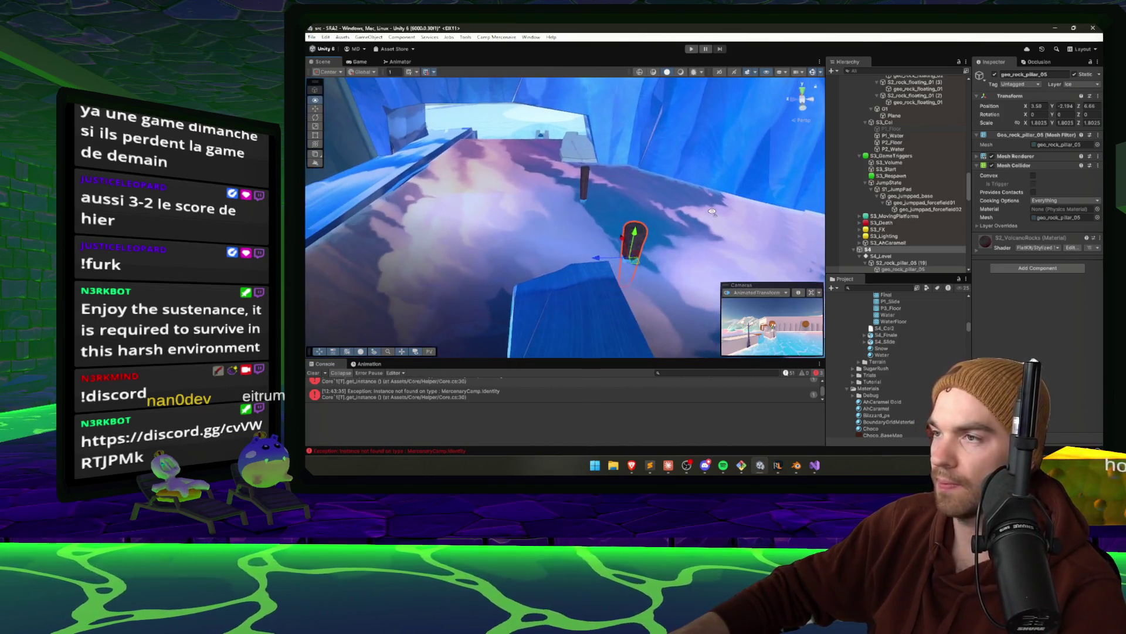
pyautogui.moveTo(623, 262)
pyautogui.mouseDown()
pyautogui.moveTo(594, 285)
pyautogui.moveTo(795, 321)
pyautogui.moveTo(496, 242)
pyautogui.moveTo(516, 169)
pyautogui.mouseUp()
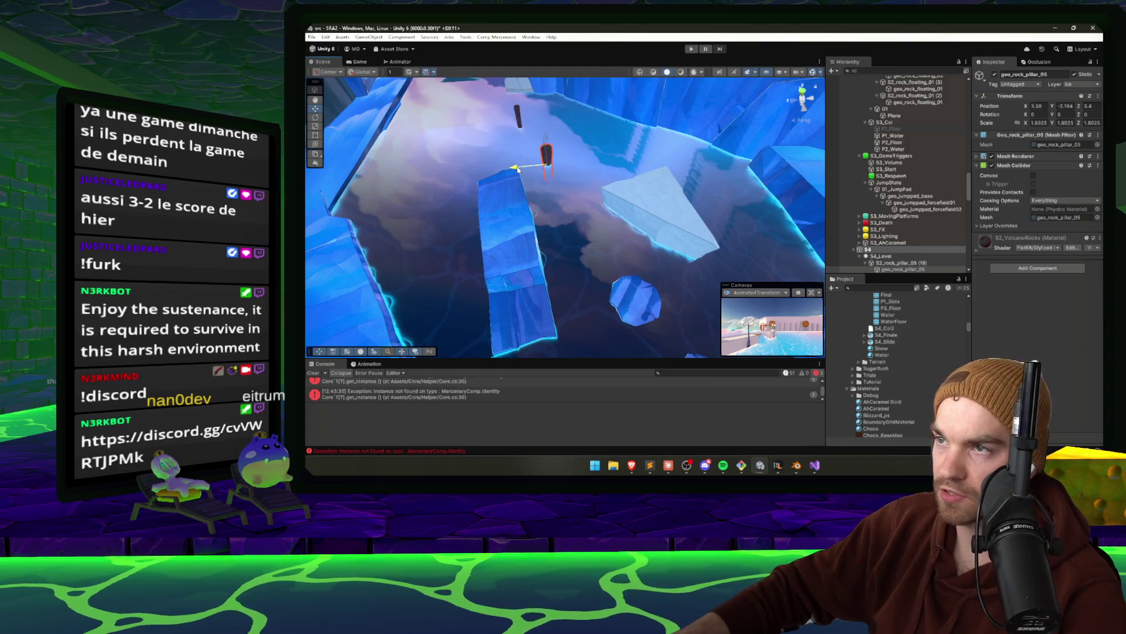
# Slide the long ice platform geo_rock_long_01 slightly sideways, then deselect it
pyautogui.click(508, 223)
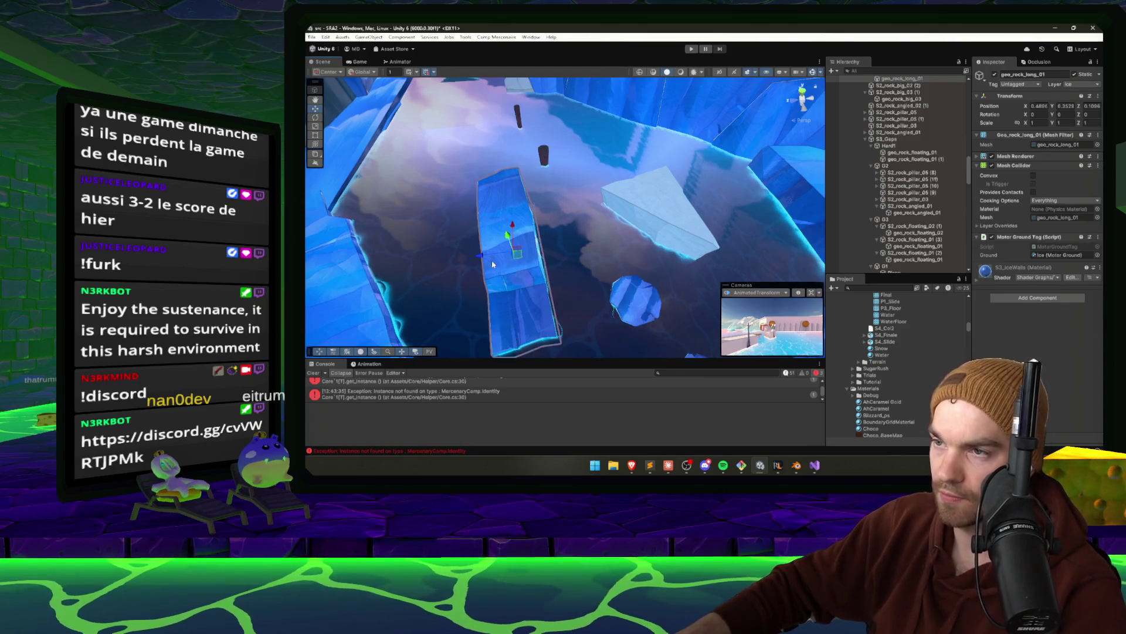
pyautogui.press('e')
pyautogui.moveTo(516, 261)
pyautogui.mouseDown()
pyautogui.moveTo(504, 261)
pyautogui.moveTo(587, 217)
pyautogui.moveTo(578, 240)
pyautogui.mouseUp()
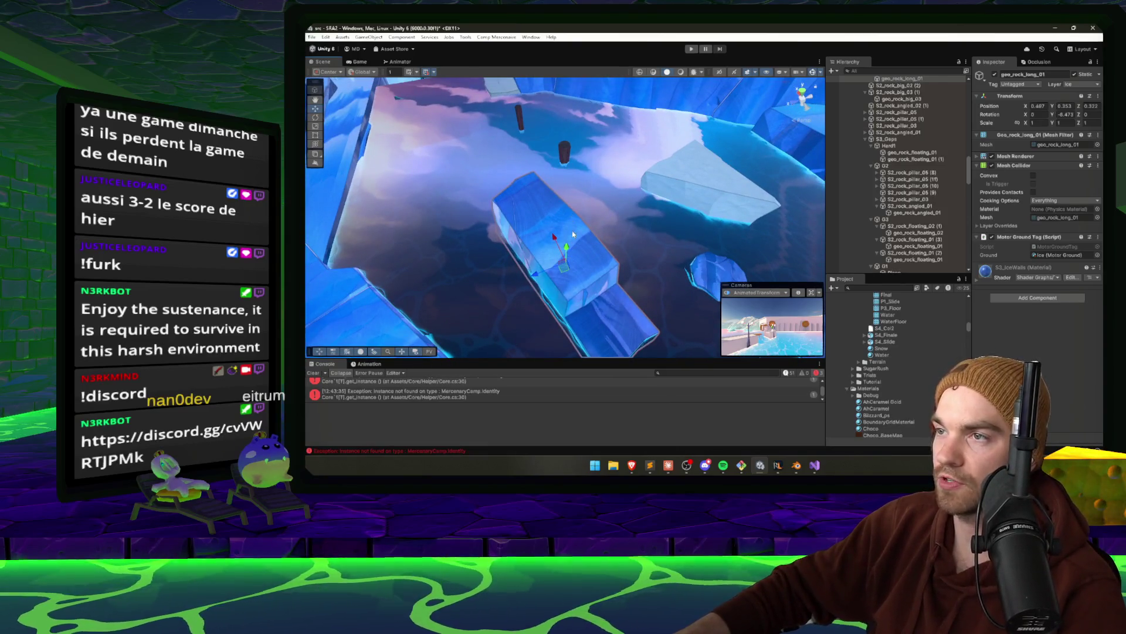
pyautogui.click(570, 205)
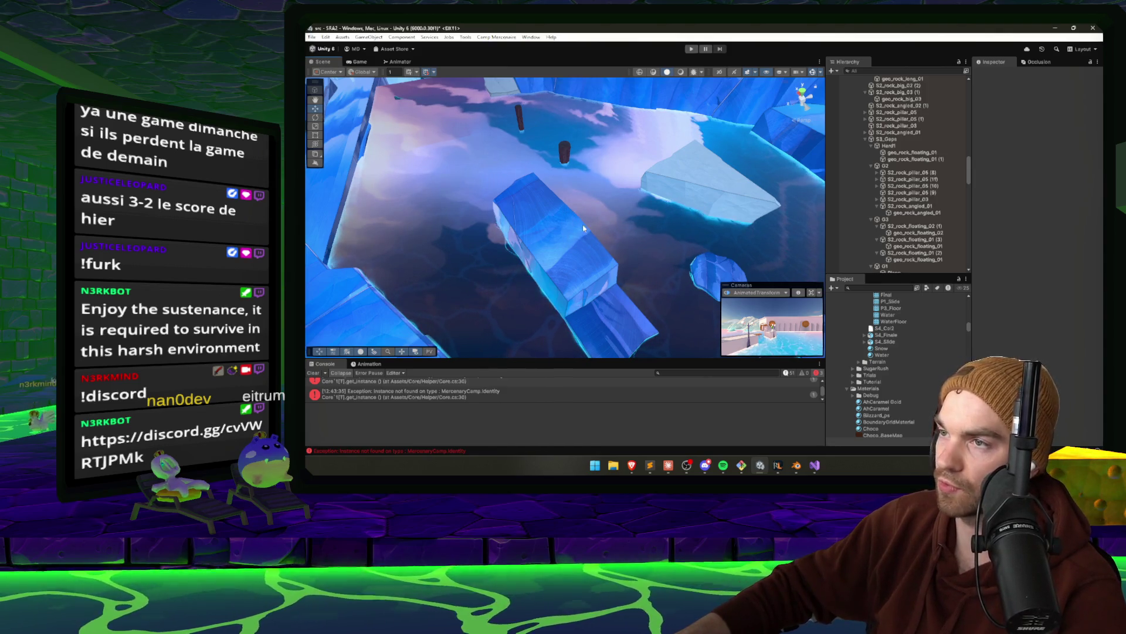
pyautogui.moveTo(583, 223)
pyautogui.mouseDown()
pyautogui.moveTo(590, 157)
pyautogui.moveTo(642, 241)
pyautogui.moveTo(486, 229)
pyautogui.mouseUp()
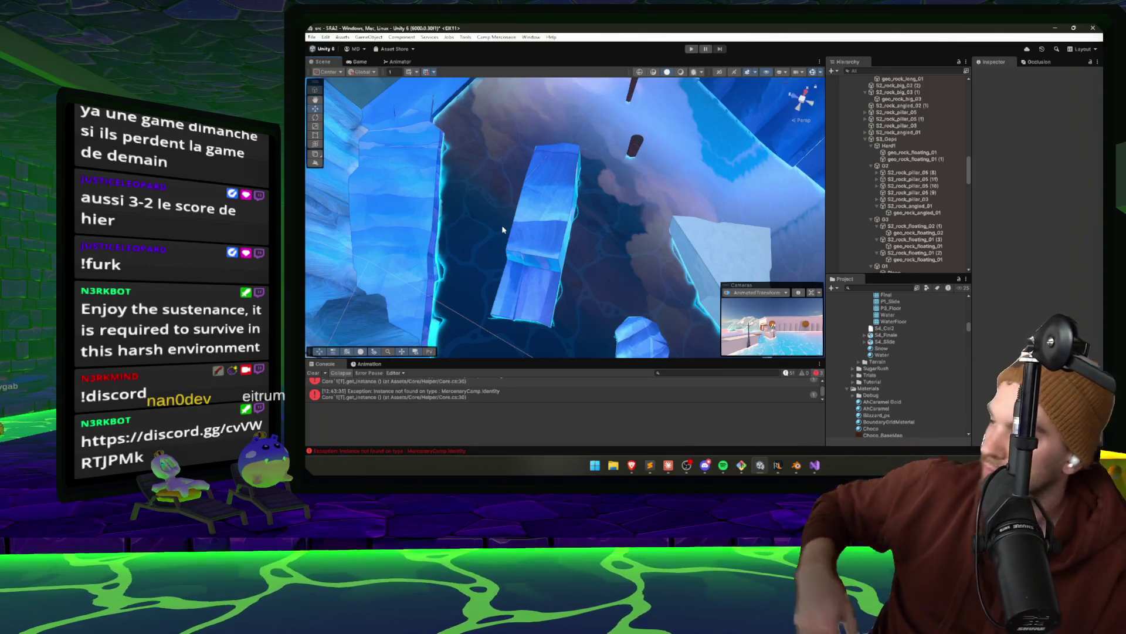
pyautogui.moveTo(503, 229)
pyautogui.mouseDown()
pyautogui.moveTo(619, 166)
pyautogui.moveTo(636, 221)
pyautogui.moveTo(628, 176)
pyautogui.mouseUp()
pyautogui.click(890, 288)
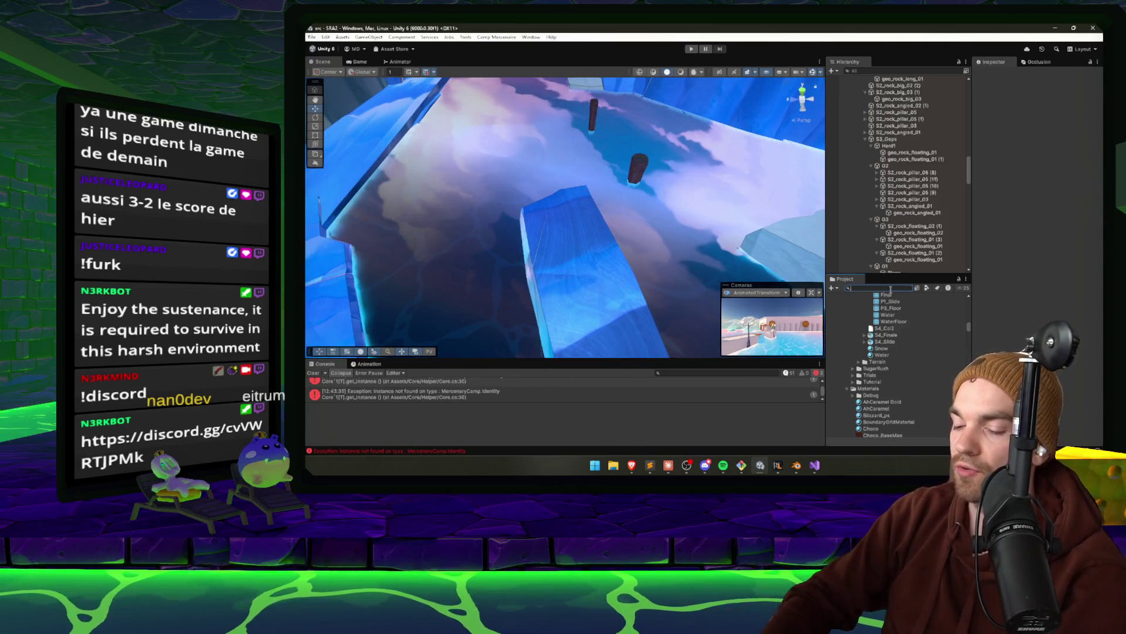
# Find SM_campfire_001 by searching 'FIRE', place it on the ice platform, and tilt it to the slope
pyautogui.write('FIRE')
pyautogui.click(924, 360)
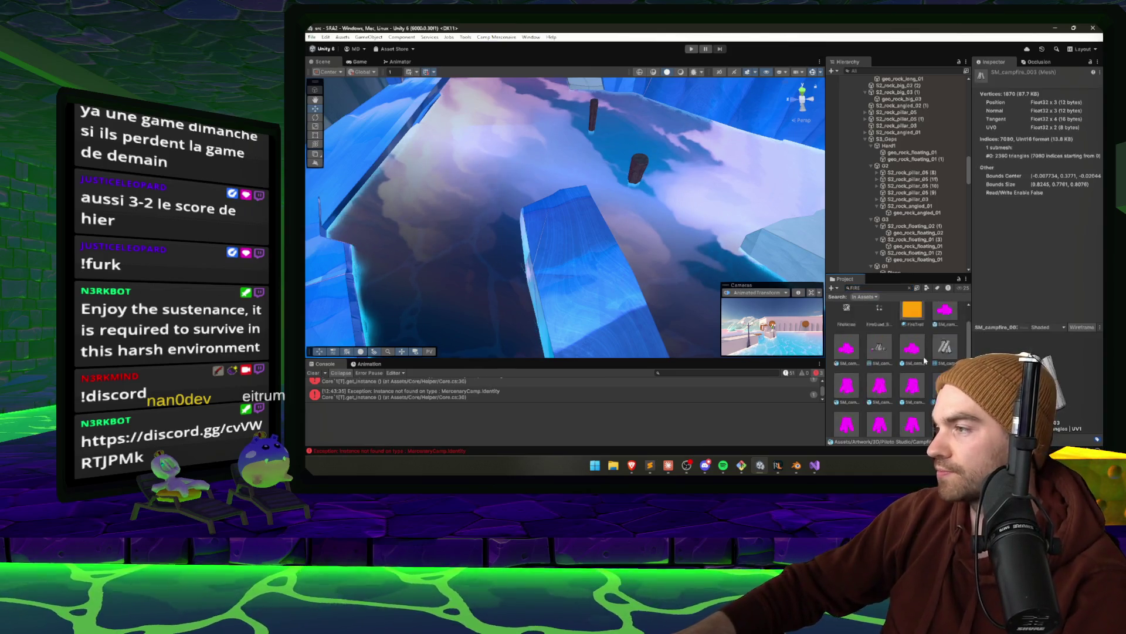
pyautogui.scroll(1, 926, 360)
pyautogui.click(879, 372)
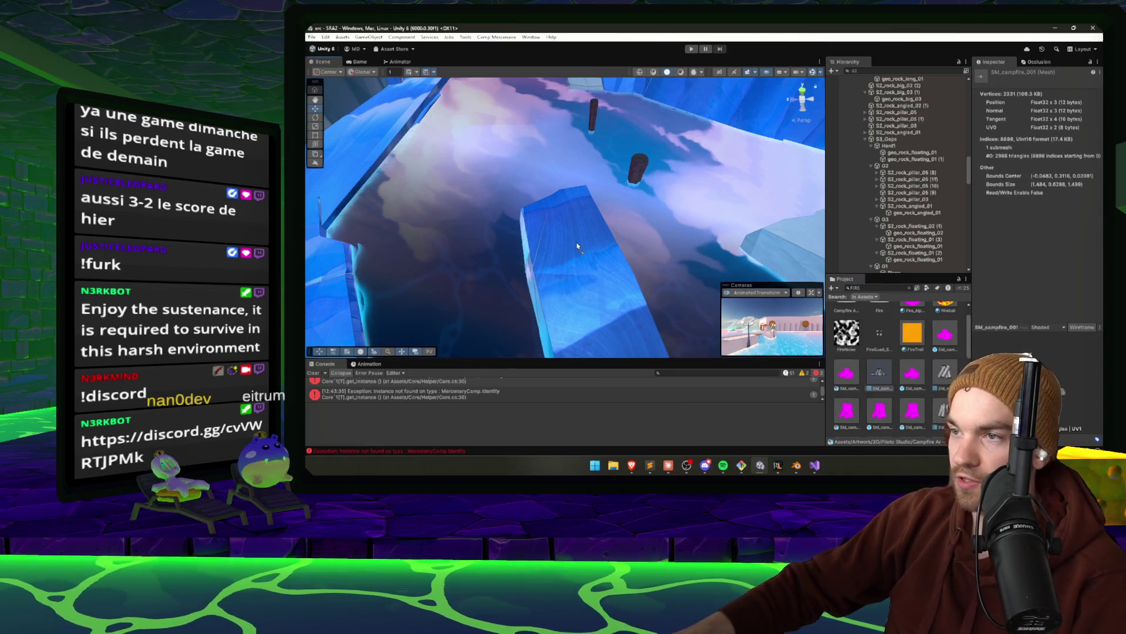
pyautogui.moveTo(577, 246); pyautogui.dragTo(562, 120)
pyautogui.press('r')
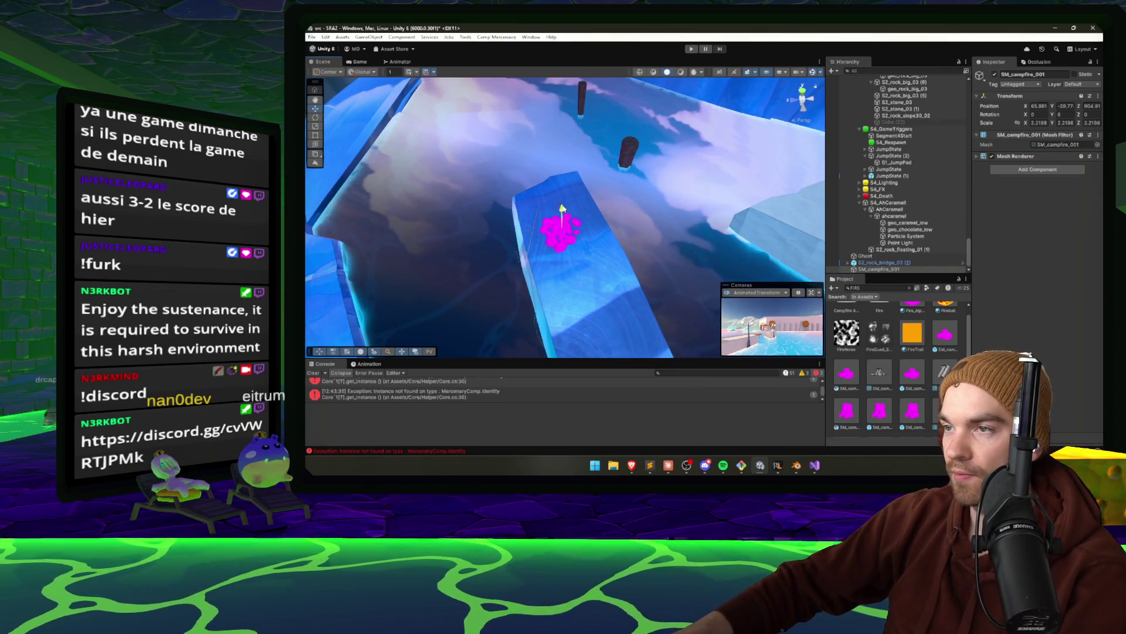
pyautogui.moveTo(559, 221); pyautogui.dragTo(563, 218)
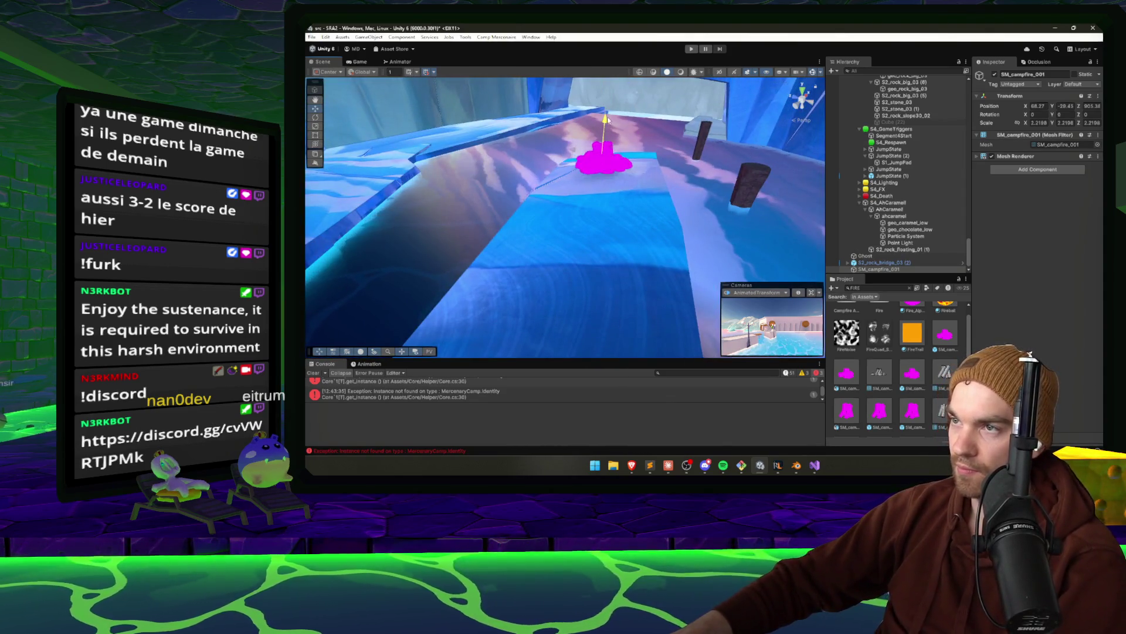
pyautogui.press('e')
pyautogui.moveTo(621, 137)
pyautogui.mouseDown()
pyautogui.moveTo(612, 131)
pyautogui.moveTo(601, 166)
pyautogui.mouseUp()
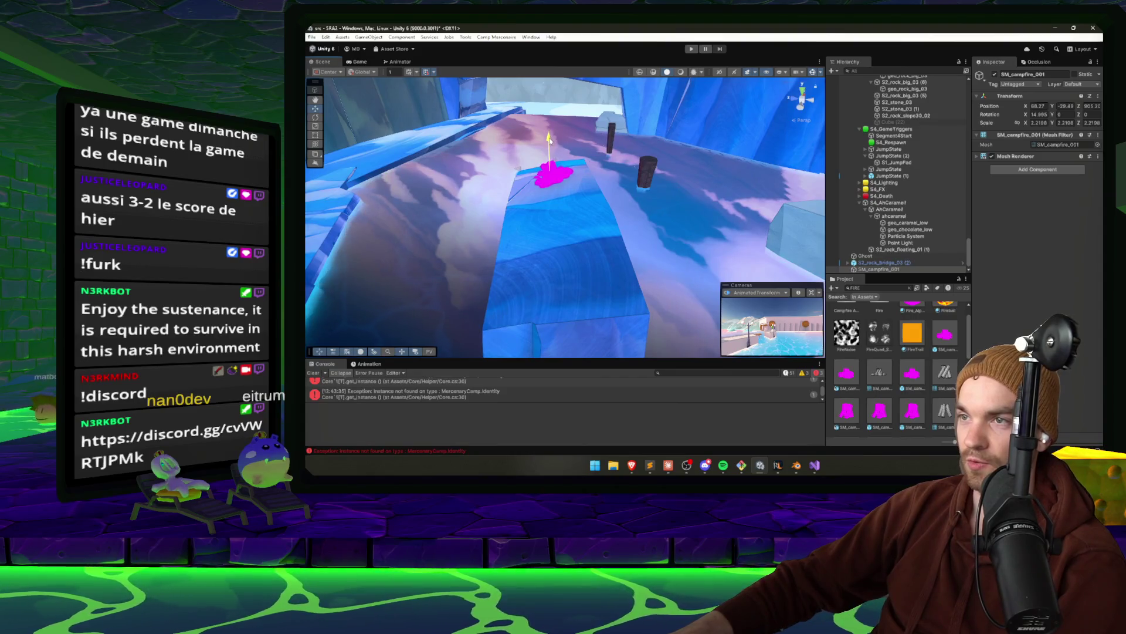
pyautogui.press('w')
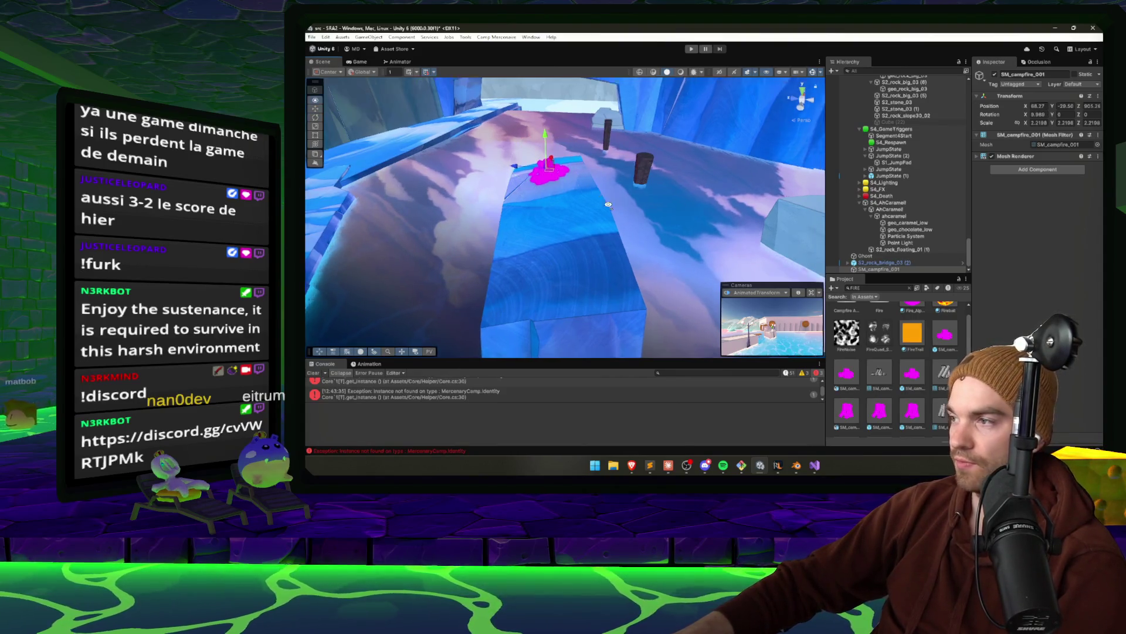
pyautogui.moveTo(575, 154); pyautogui.dragTo(618, 236)
# Duplicate the campfire several times and spread the copies across the snowy platform
pyautogui.hotkey('ctrl', 'd')
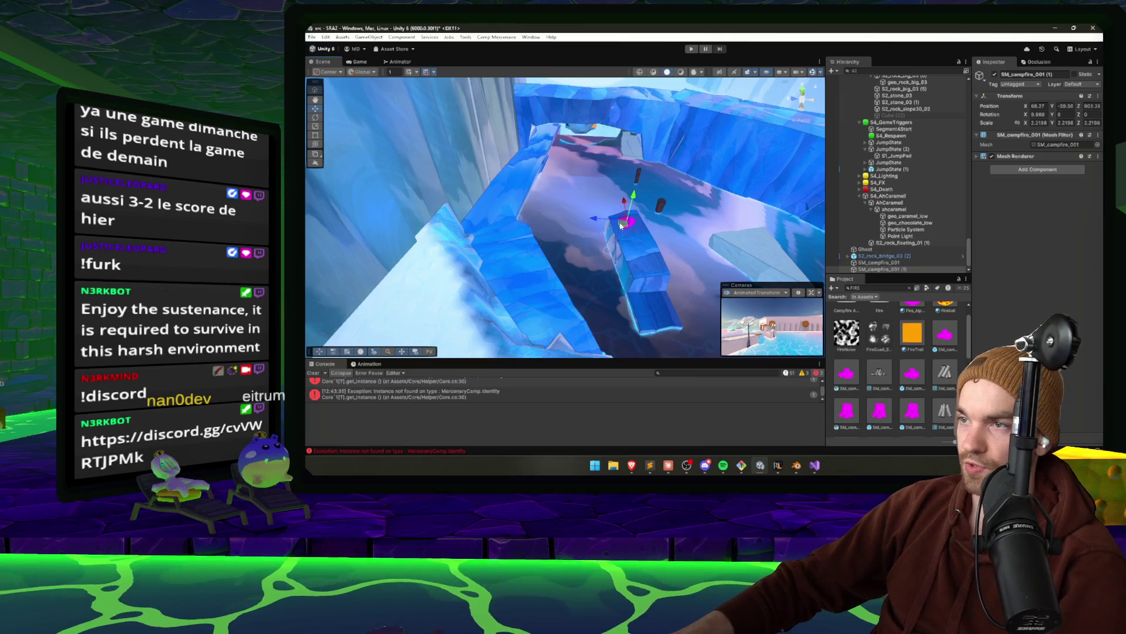
pyautogui.press('f')
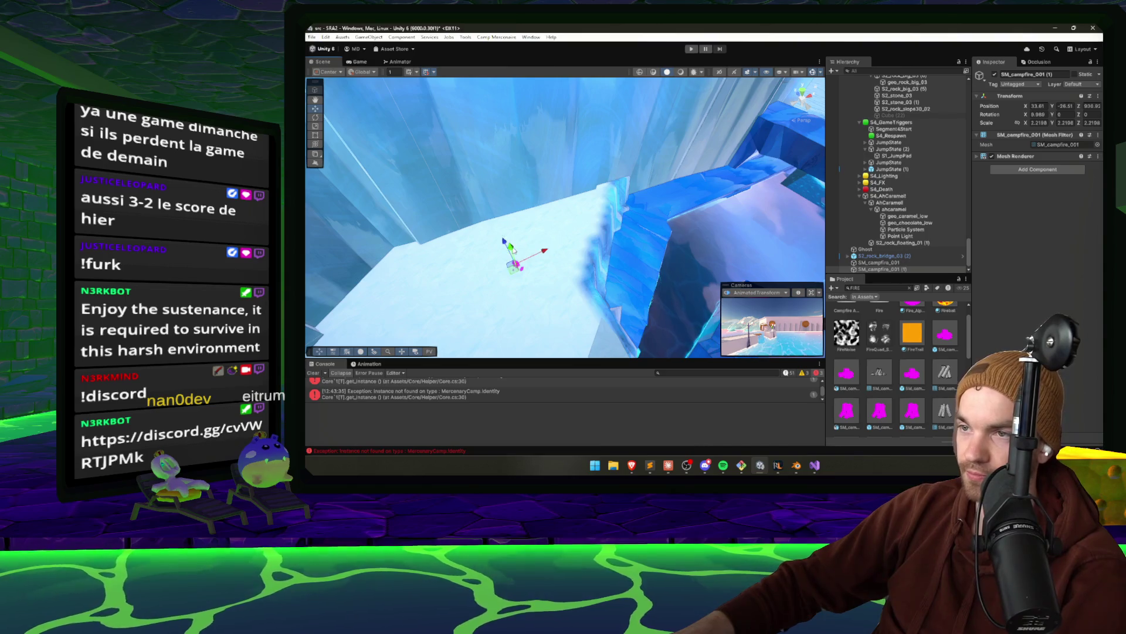
pyautogui.moveTo(519, 246); pyautogui.dragTo(569, 230)
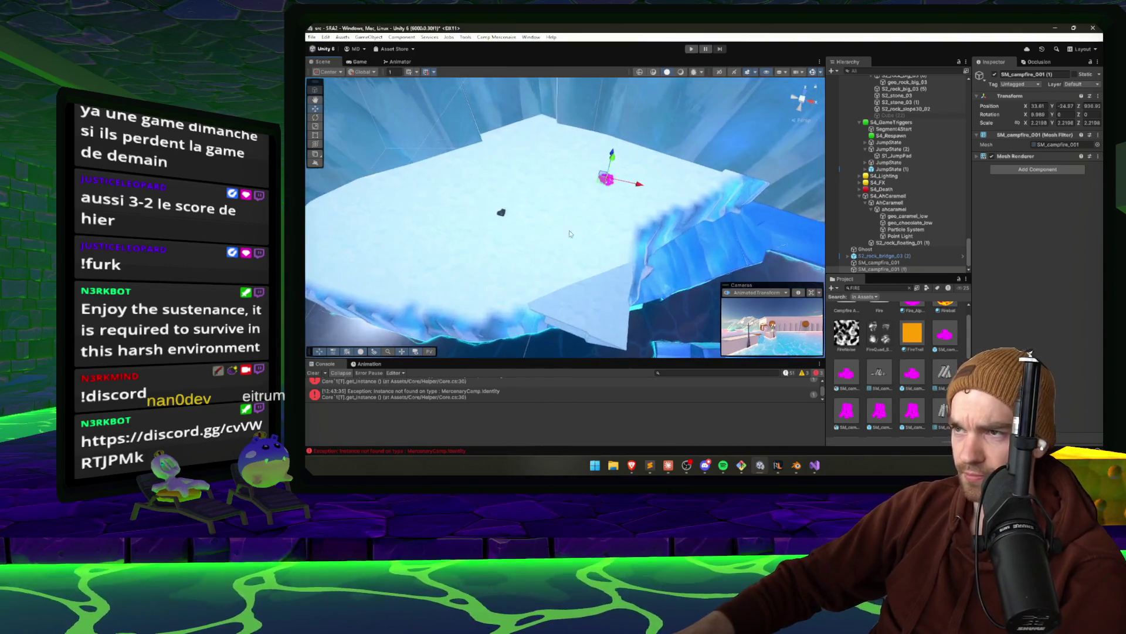
pyautogui.hotkey('ctrl', 'd')
pyautogui.hotkey('ctrl', 'd')
pyautogui.moveTo(512, 190); pyautogui.dragTo(437, 199)
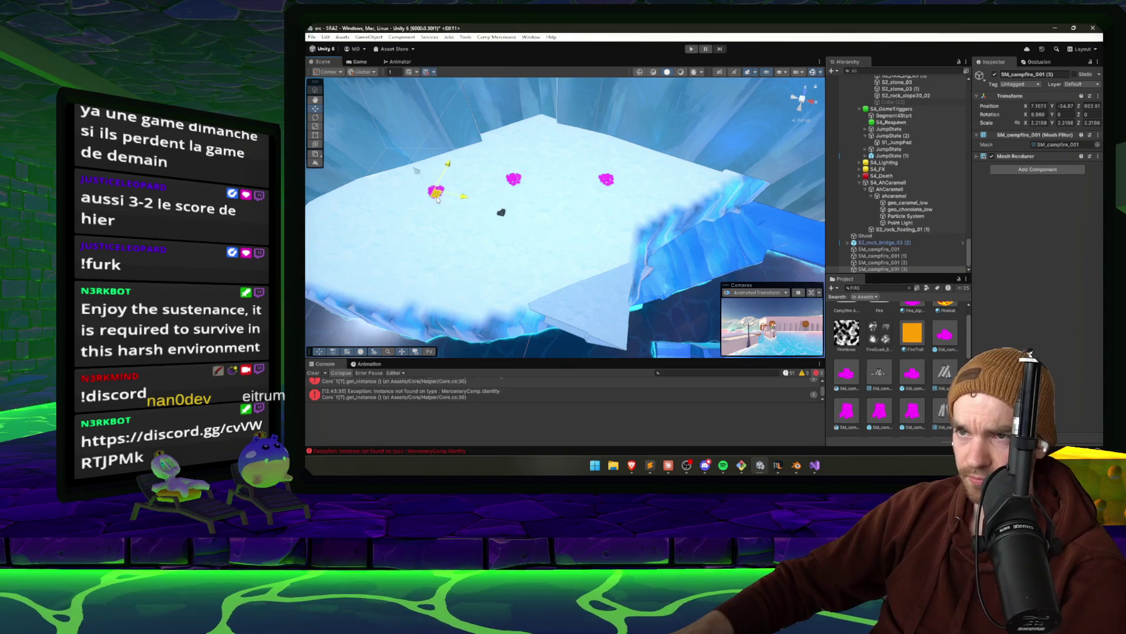
pyautogui.hotkey('ctrl', 'd')
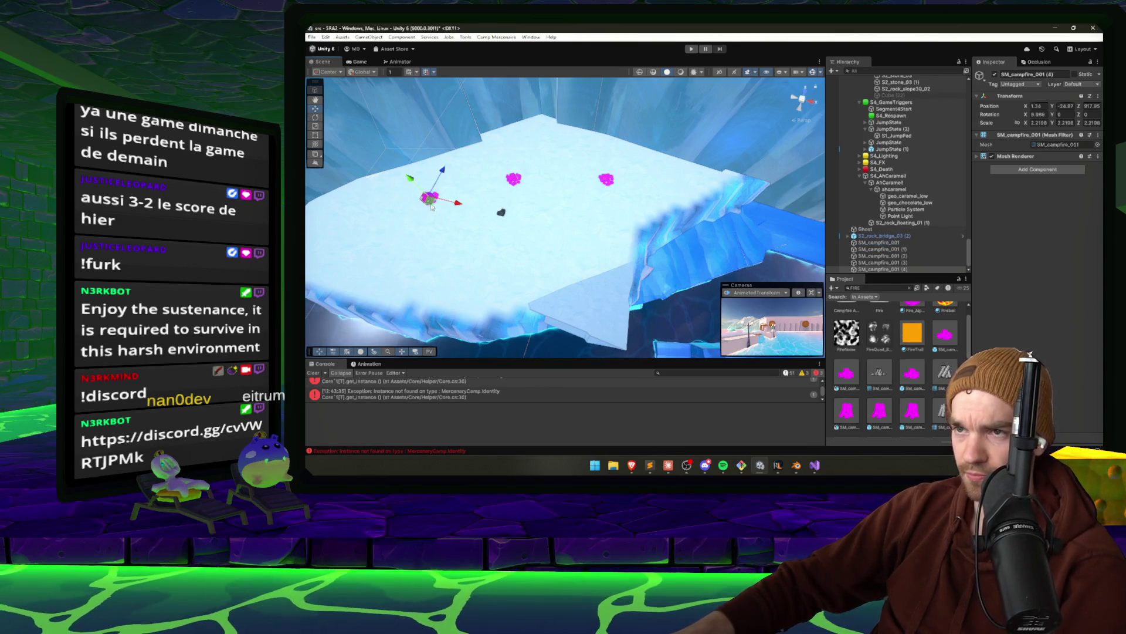
pyautogui.moveTo(493, 227); pyautogui.dragTo(704, 235)
pyautogui.hotkey('ctrl', 'd')
pyautogui.press('f')
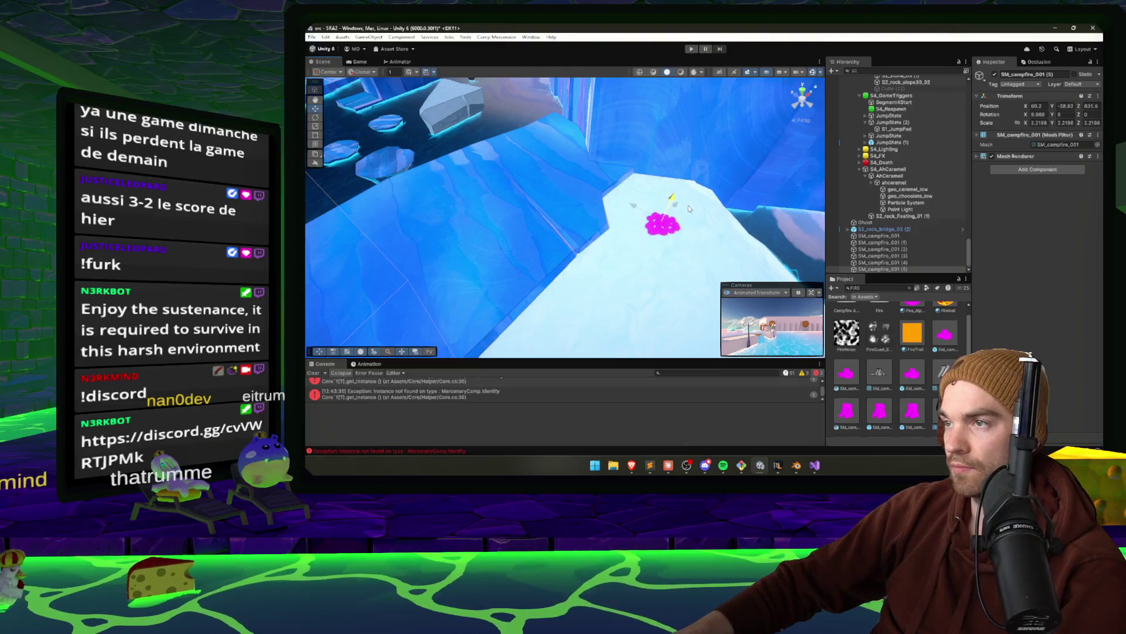
pyautogui.hotkey('ctrl', 'd')
pyautogui.moveTo(689, 217)
pyautogui.mouseDown()
pyautogui.moveTo(405, 276)
pyautogui.moveTo(622, 252)
pyautogui.mouseUp()
pyautogui.moveTo(562, 212)
pyautogui.mouseDown()
pyautogui.moveTo(534, 278)
pyautogui.moveTo(738, 224)
pyautogui.moveTo(708, 283)
pyautogui.moveTo(548, 286)
pyautogui.moveTo(902, 226)
pyautogui.moveTo(1051, 234)
pyautogui.moveTo(1071, 189)
pyautogui.moveTo(833, 289)
pyautogui.moveTo(699, 189)
pyautogui.moveTo(718, 154)
pyautogui.moveTo(430, 258)
pyautogui.moveTo(816, 252)
pyautogui.mouseUp()
pyautogui.moveTo(962, 258)
pyautogui.mouseDown()
pyautogui.moveTo(329, 258)
pyautogui.moveTo(380, 259)
pyautogui.moveTo(363, 255)
pyautogui.mouseUp()
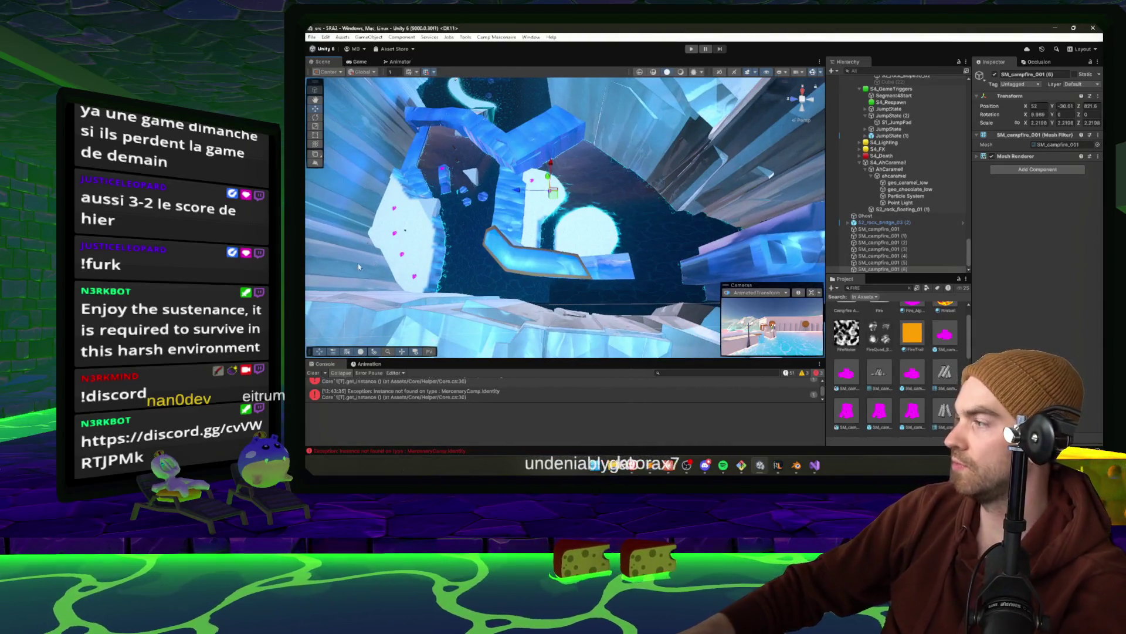
pyautogui.moveTo(306, 293); pyautogui.dragTo(634, 199)
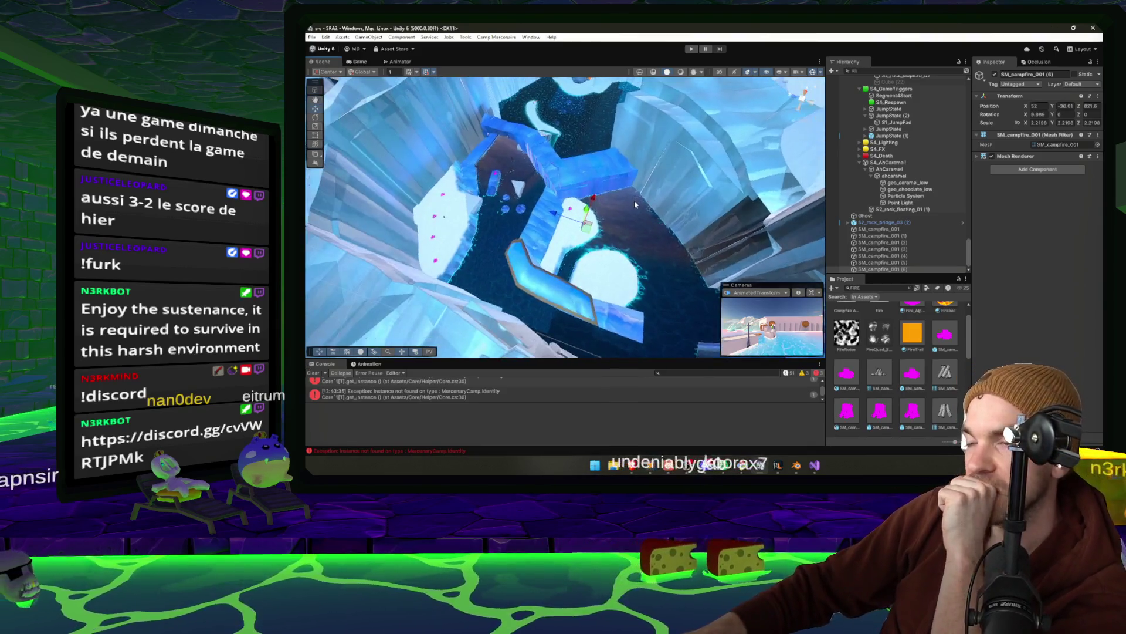
pyautogui.click(691, 50)
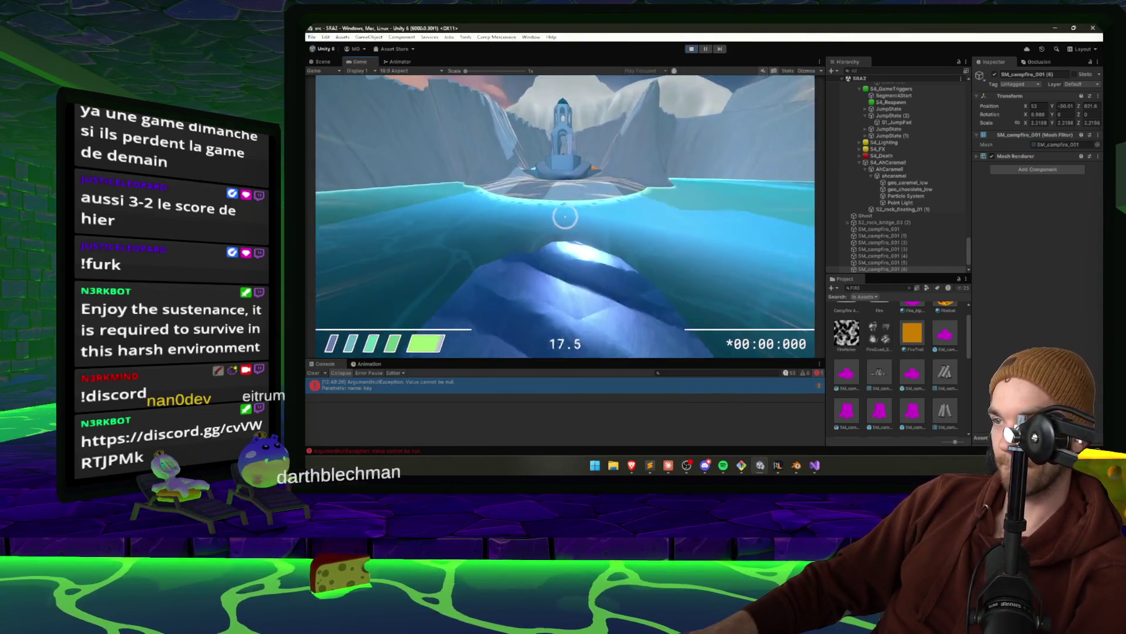
# Pause the running game after riding down the ice slide
pyautogui.press('Escape')
# Stop Play mode and move the jump pad JumpState (3) to a new spot
pyautogui.click(689, 49)
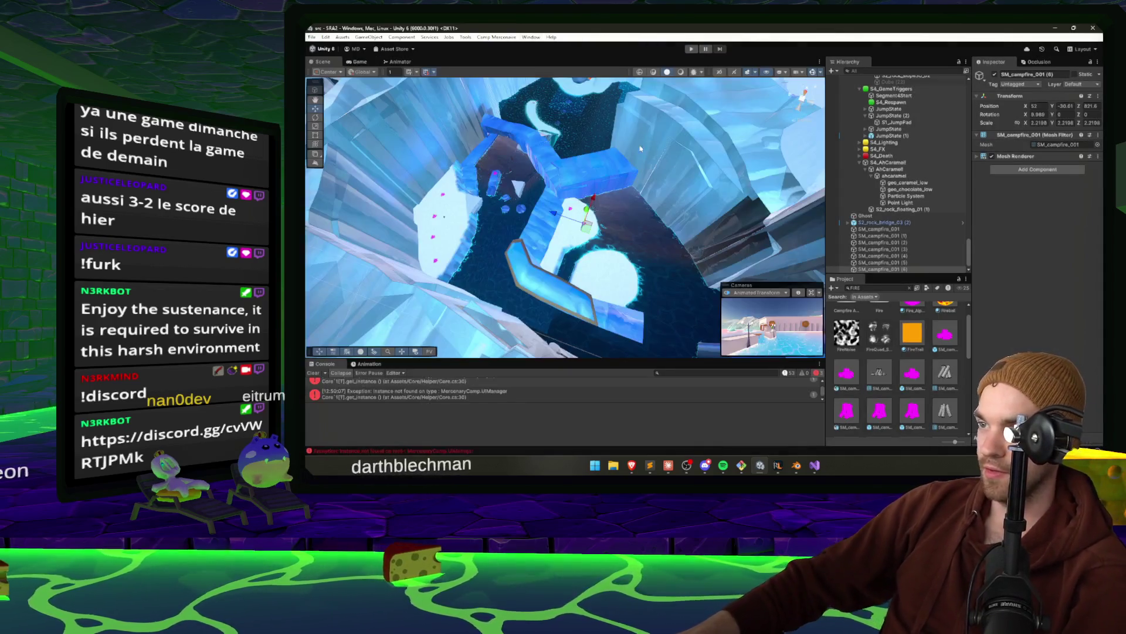
pyautogui.press('w')
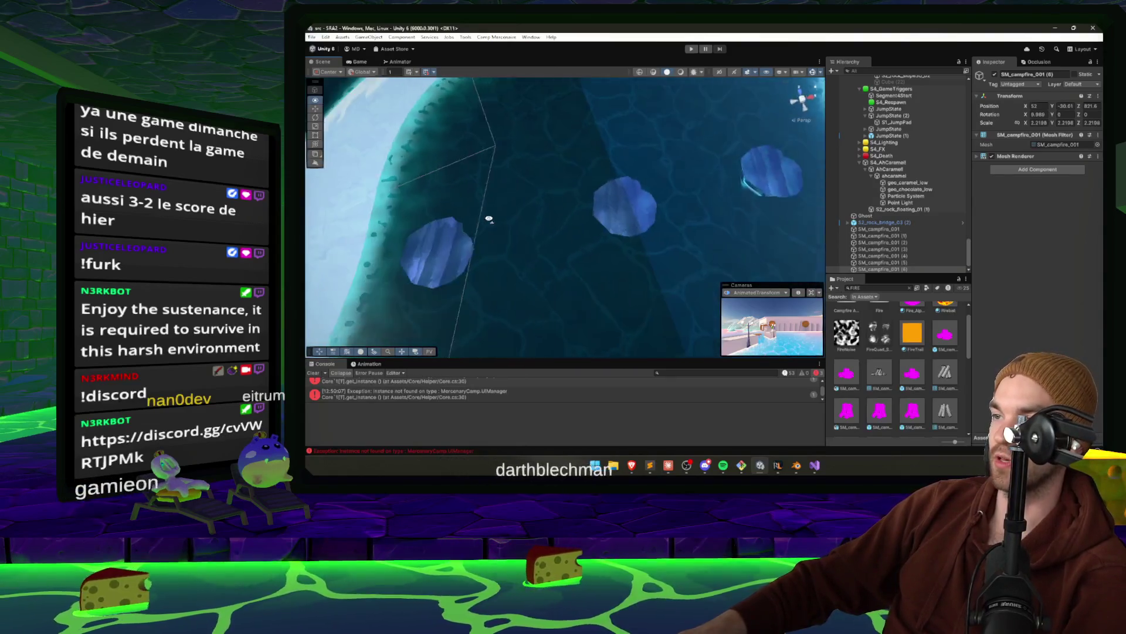
pyautogui.click(584, 228)
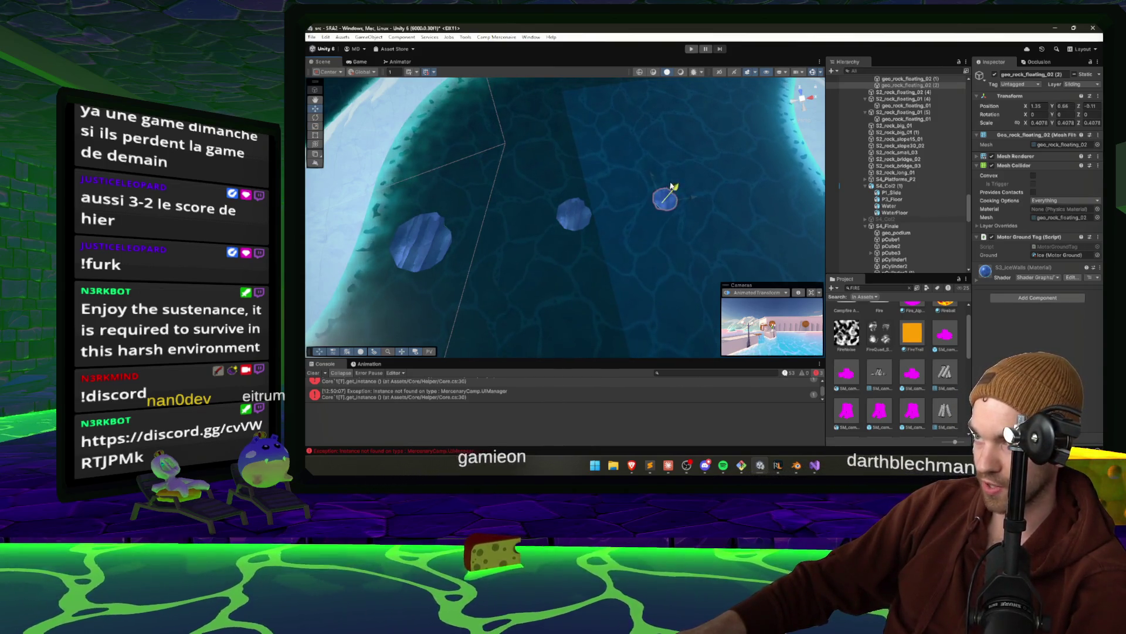
pyautogui.moveTo(670, 186); pyautogui.dragTo(601, 159)
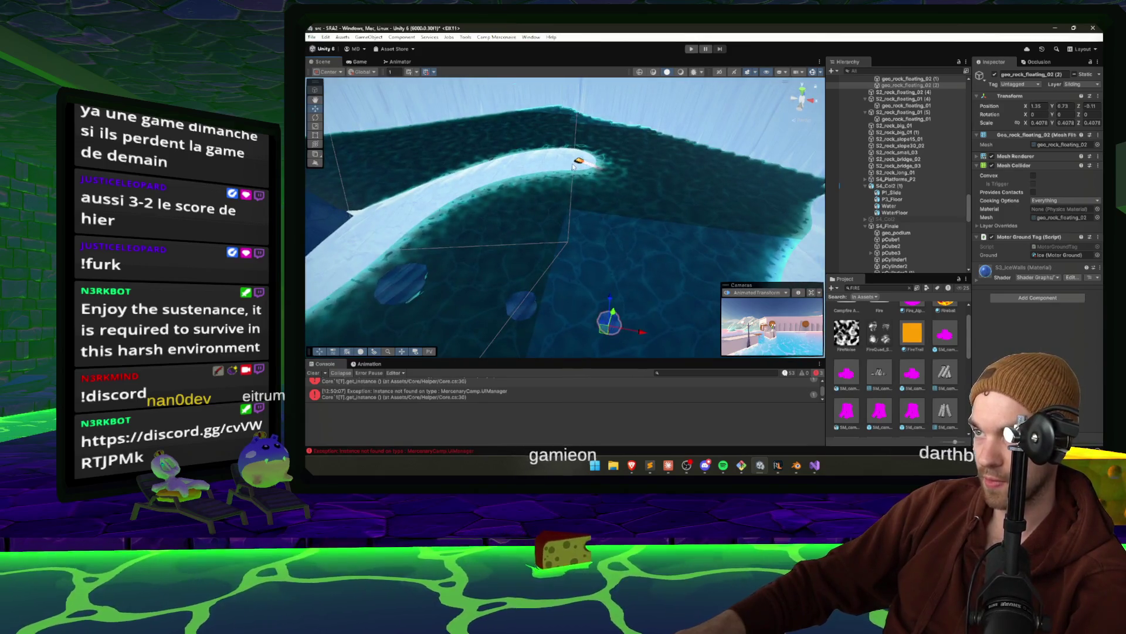
pyautogui.click(574, 165)
pyautogui.scroll(-2, 909, 251)
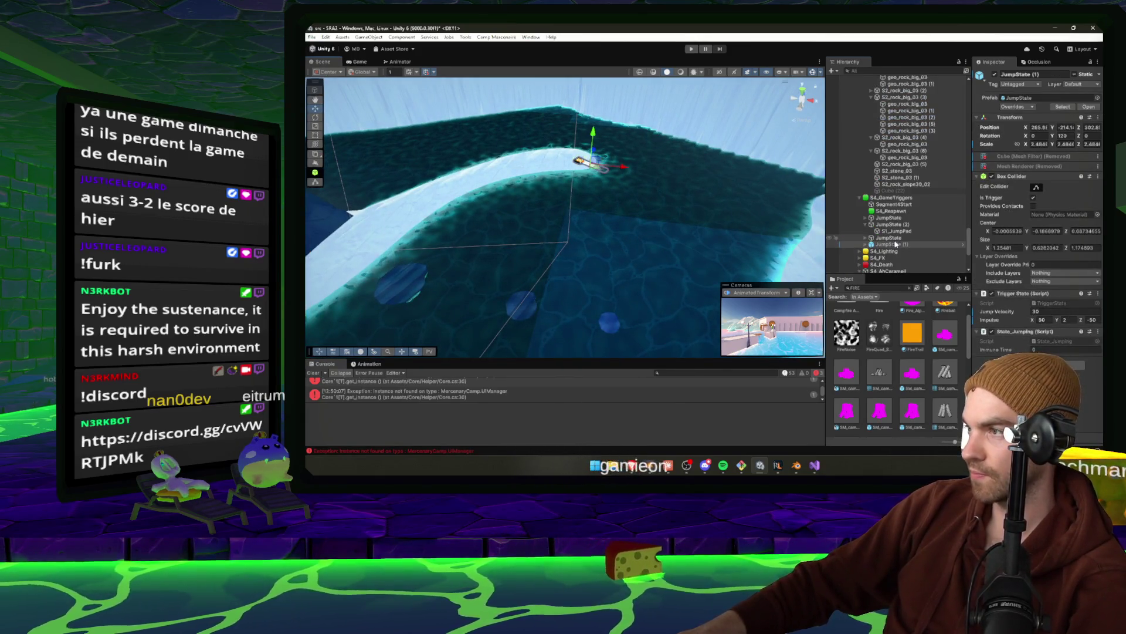
pyautogui.moveTo(592, 172)
pyautogui.mouseDown()
pyautogui.moveTo(631, 359)
pyautogui.moveTo(721, 274)
pyautogui.moveTo(768, 262)
pyautogui.mouseUp()
pyautogui.press('f')
# Turn JumpState (3) to a Y rotation of 90°
pyautogui.press('e')
pyautogui.press('f')
pyautogui.moveTo(644, 183)
pyautogui.mouseDown()
pyautogui.moveTo(556, 163)
pyautogui.moveTo(589, 249)
pyautogui.moveTo(641, 269)
pyautogui.moveTo(579, 190)
pyautogui.mouseUp()
pyautogui.press('w')
pyautogui.press('e')
pyautogui.scroll(-3, 599, 229)
pyautogui.scroll(2, 599, 227)
pyautogui.press('w')
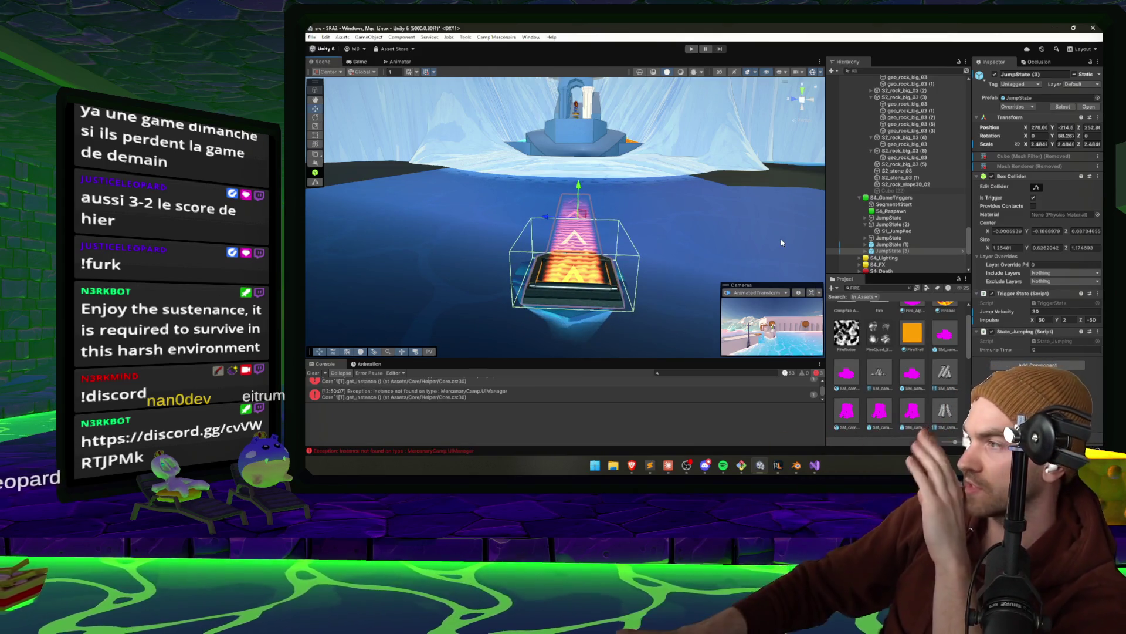
# Set the jump pad's Jump Velocity to 6, Impulse Y to 30 and Impulse Z to 0
pyautogui.click(1050, 311)
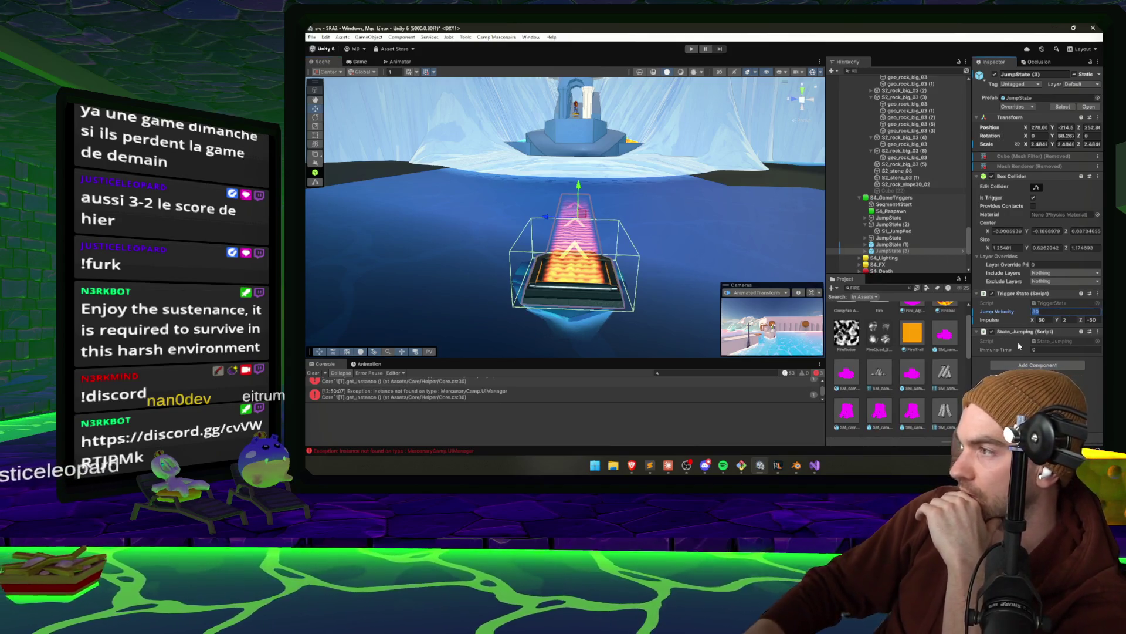
pyautogui.click(1066, 319)
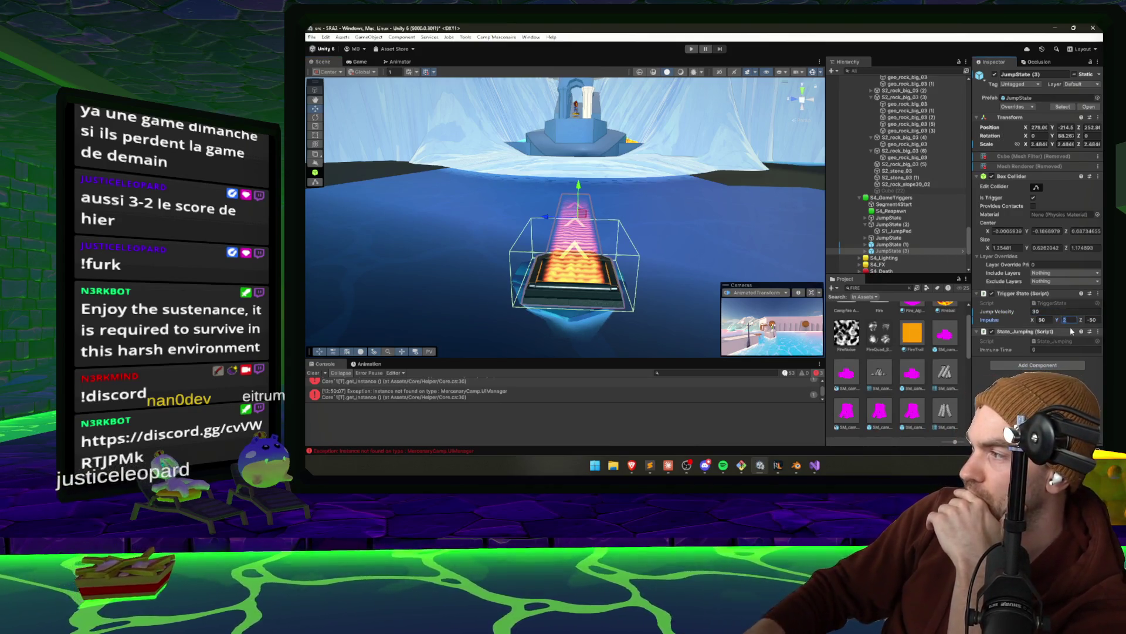
pyautogui.write('30')
pyautogui.hotkey('shift', 'Tab')
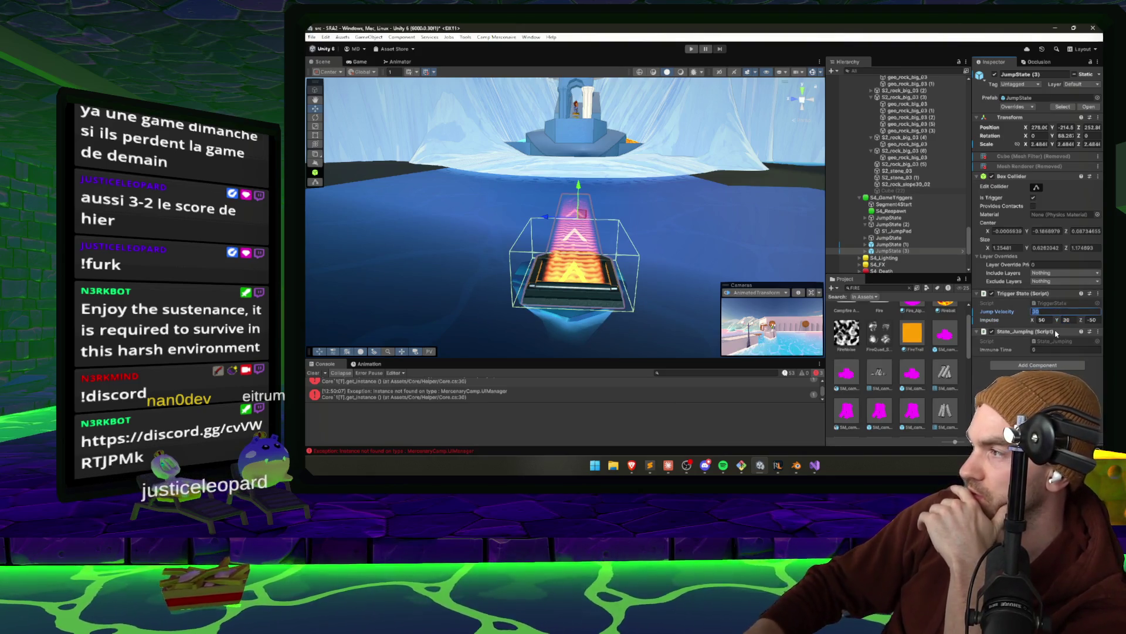
pyautogui.write('6')
pyautogui.press('Tab')
pyautogui.press('Tab')
pyautogui.press('Tab')
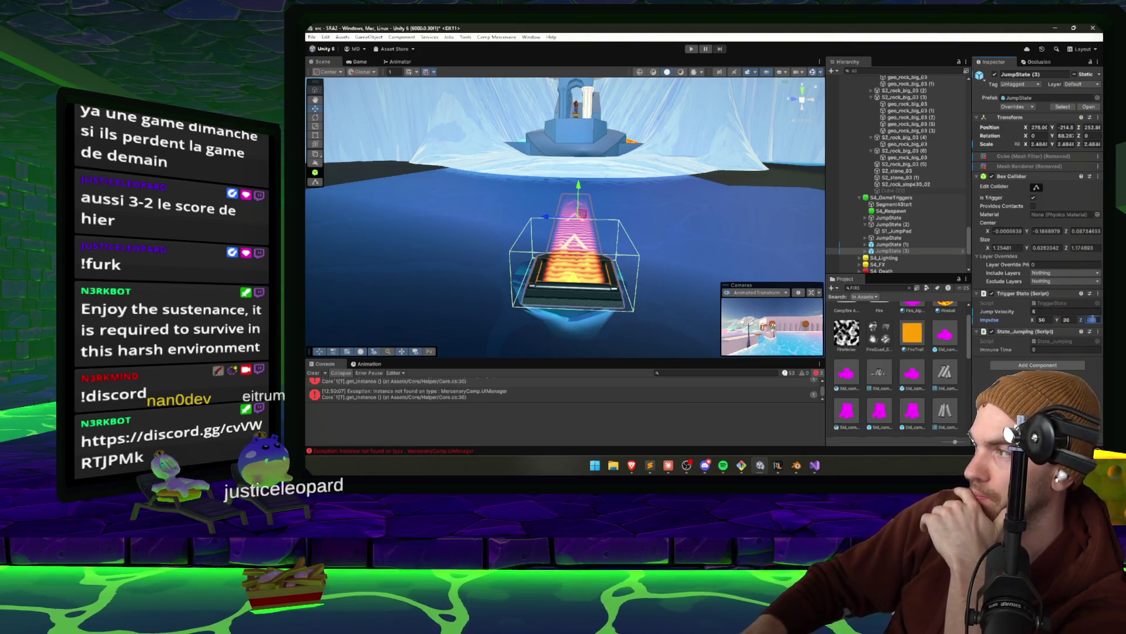
pyautogui.write('0')
# Nudge the ice rock under the jump pad slightly down and to the right
pyautogui.moveTo(639, 271); pyautogui.dragTo(590, 257)
pyautogui.click(562, 238)
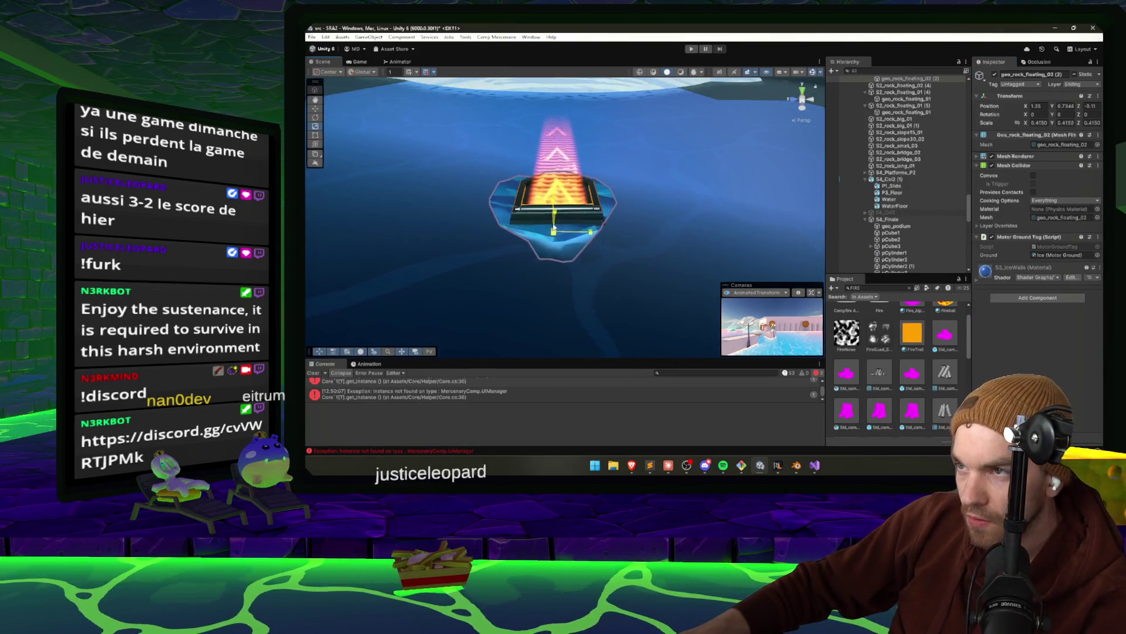
pyautogui.moveTo(523, 233)
pyautogui.mouseDown()
pyautogui.moveTo(558, 210)
pyautogui.moveTo(600, 238)
pyautogui.mouseUp()
pyautogui.click(599, 237)
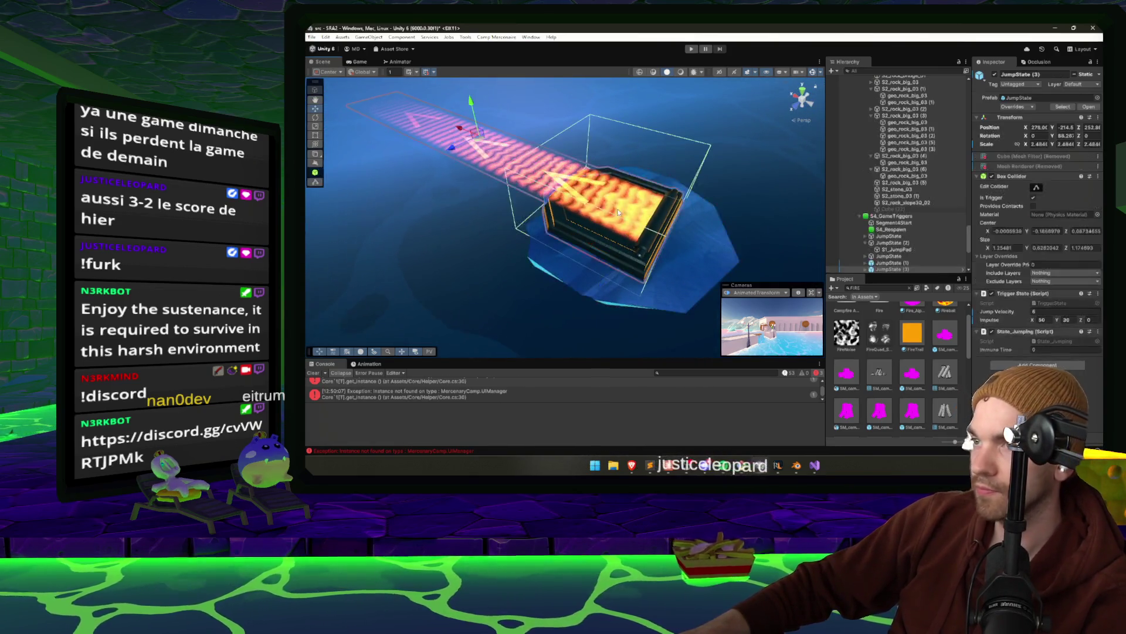
# Try tilting a forcefield plane and the jump pad base, undoing both changes
pyautogui.press('e')
pyautogui.moveTo(483, 132); pyautogui.dragTo(493, 144)
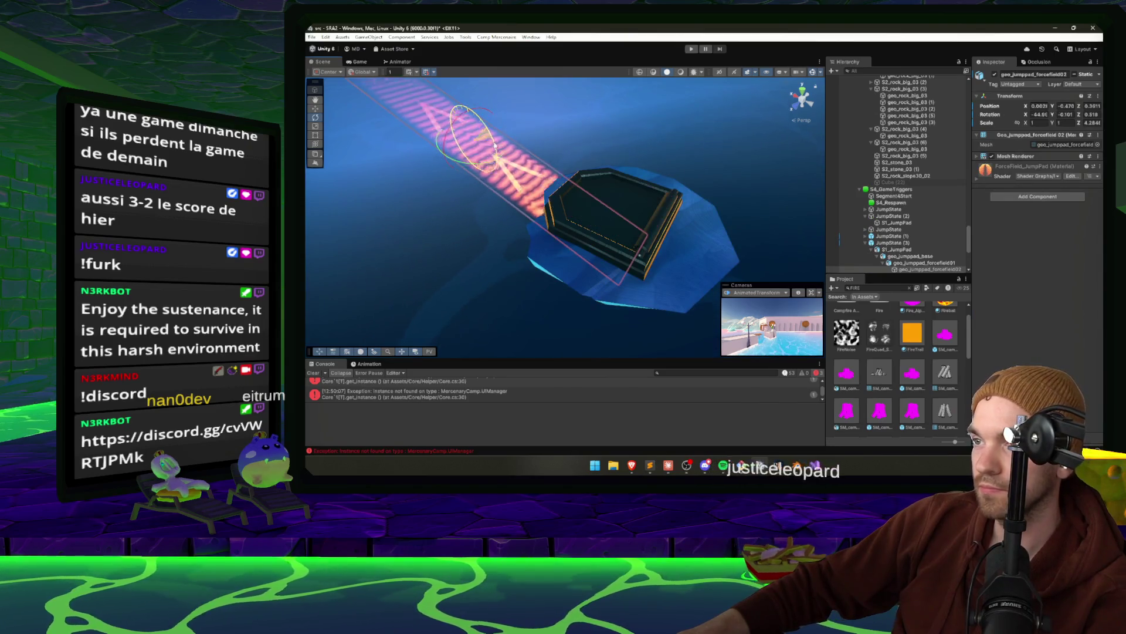
pyautogui.hotkey('ctrl', 'z')
pyautogui.scroll(-2, 912, 221)
pyautogui.click(924, 237)
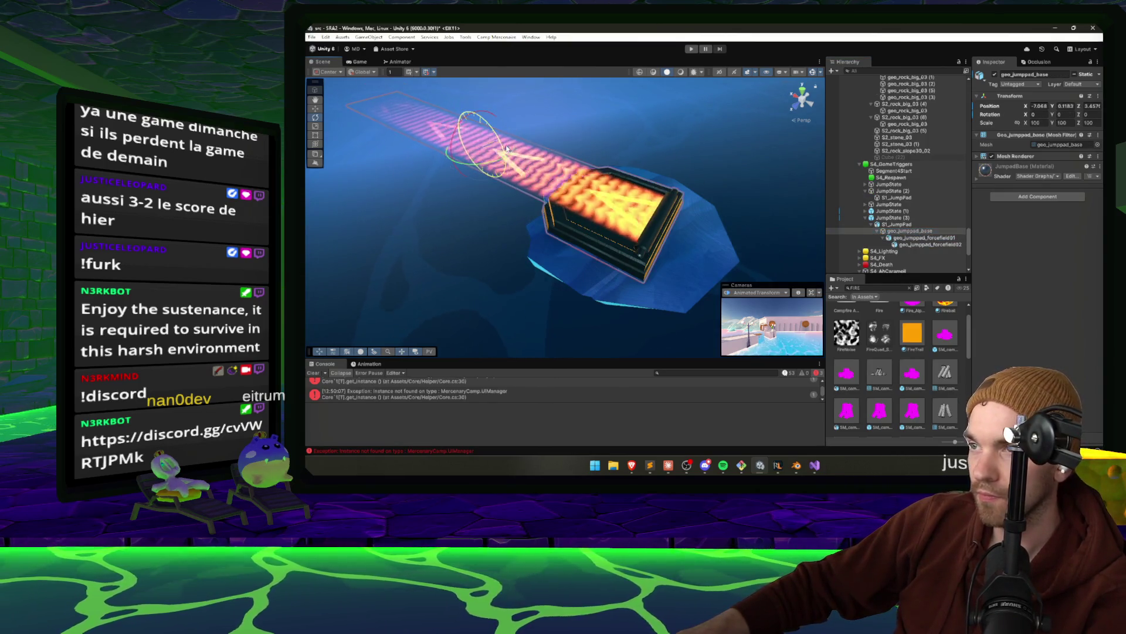
pyautogui.click(907, 225)
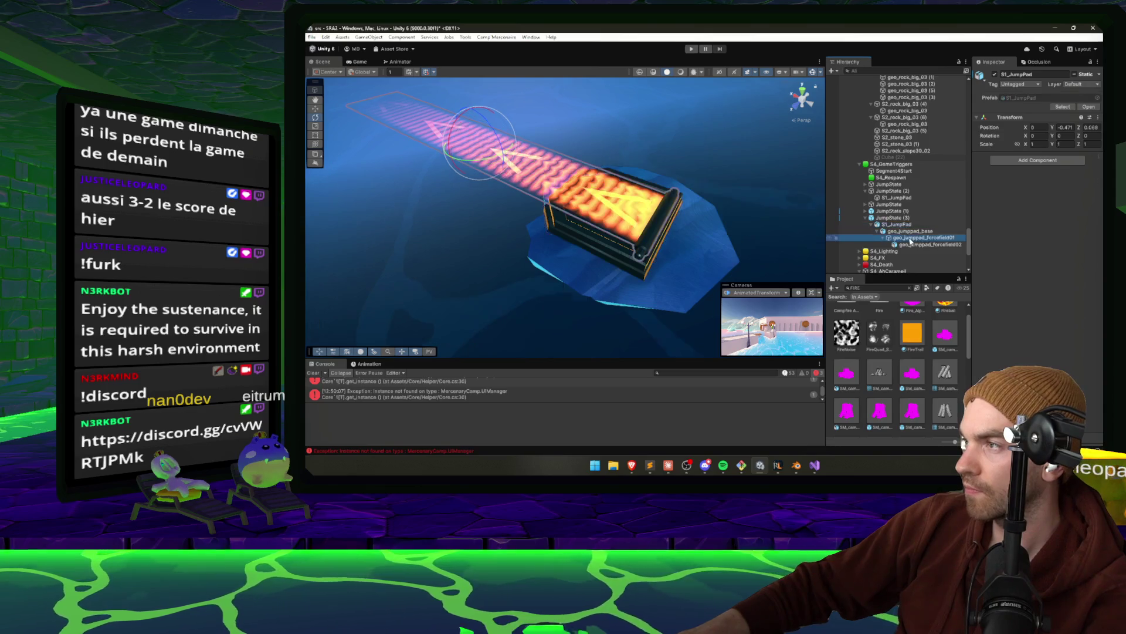
pyautogui.click(911, 238)
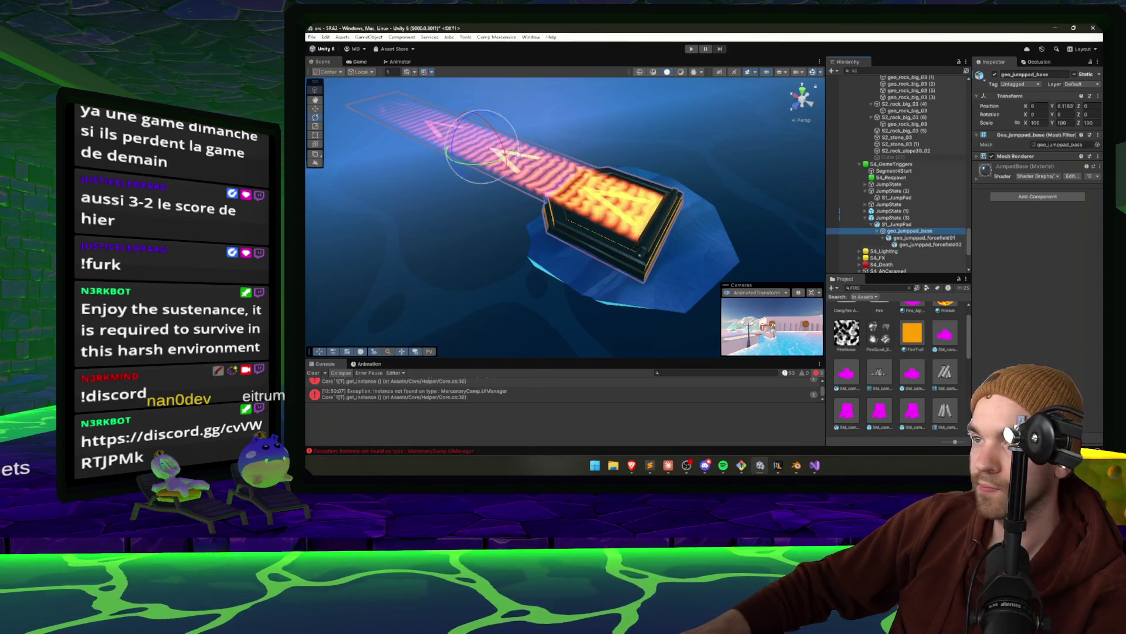
pyautogui.moveTo(524, 156); pyautogui.dragTo(513, 165)
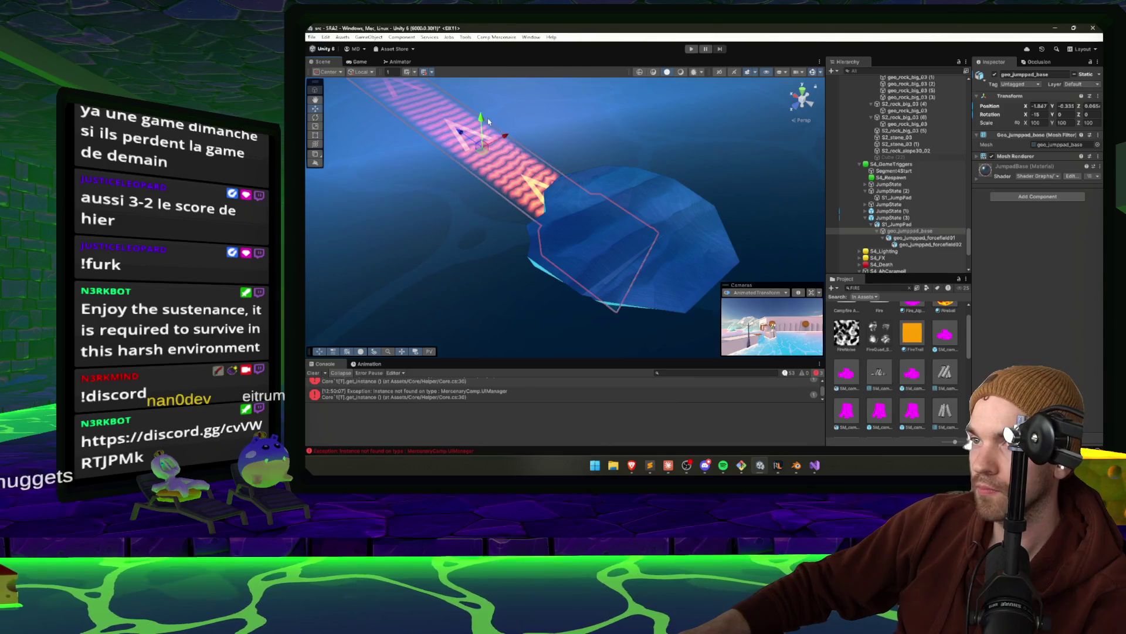
pyautogui.hotkey('ctrl', 'z')
pyautogui.hotkey('ctrl', 'y')
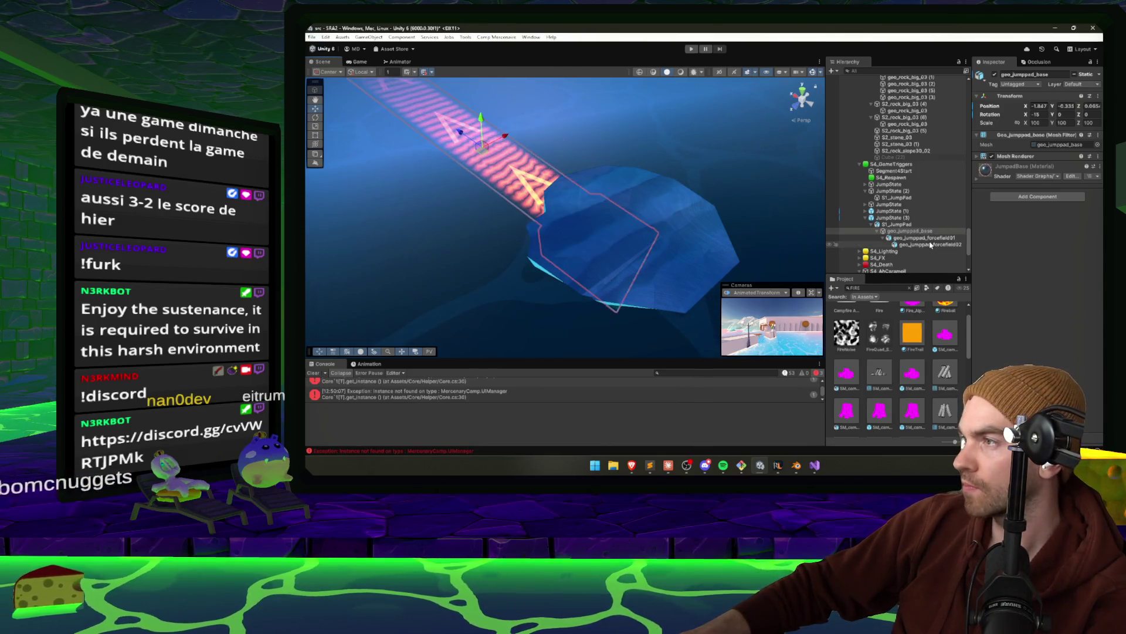
pyautogui.hotkey('ctrl', 'z')
# Set geo_jumppad_forcefield02's Rotation X to -45
pyautogui.click(930, 245)
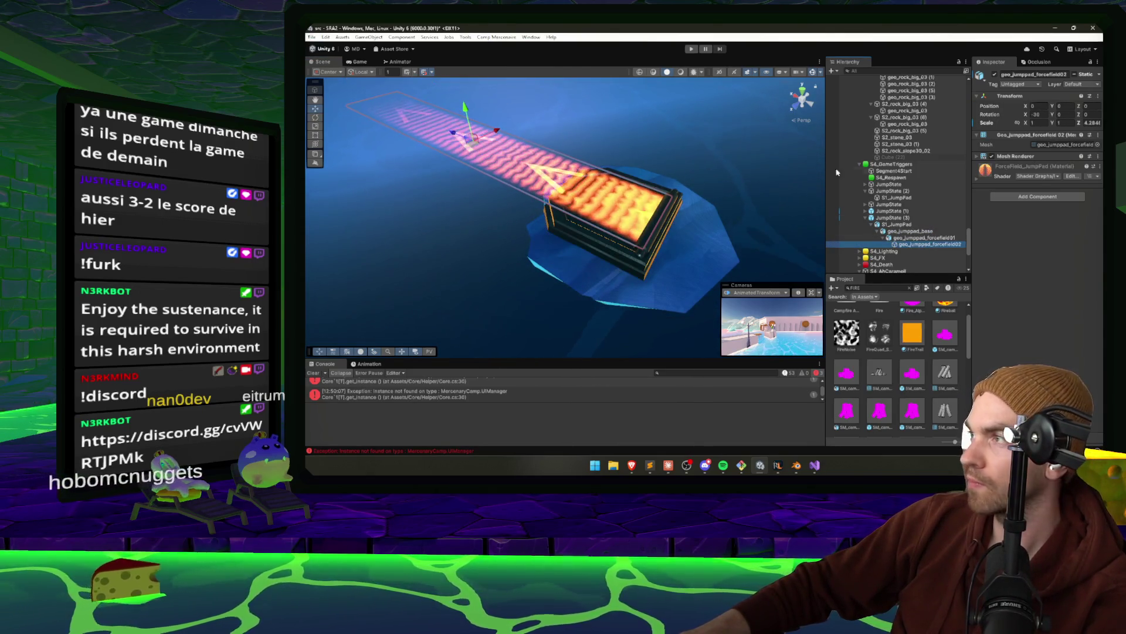
pyautogui.moveTo(1026, 116); pyautogui.dragTo(968, 120)
pyautogui.write('-45')
pyautogui.press('Return')
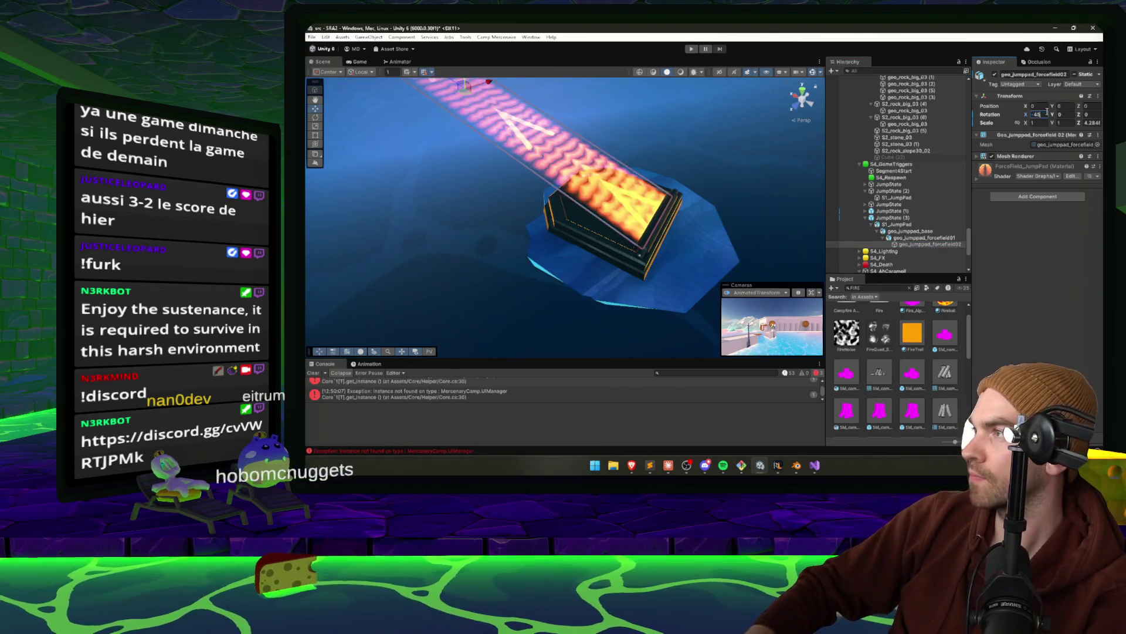
pyautogui.moveTo(510, 180)
pyautogui.mouseDown()
pyautogui.moveTo(665, 200)
pyautogui.moveTo(579, 197)
pyautogui.mouseUp()
pyautogui.click(579, 196)
pyautogui.press('e')
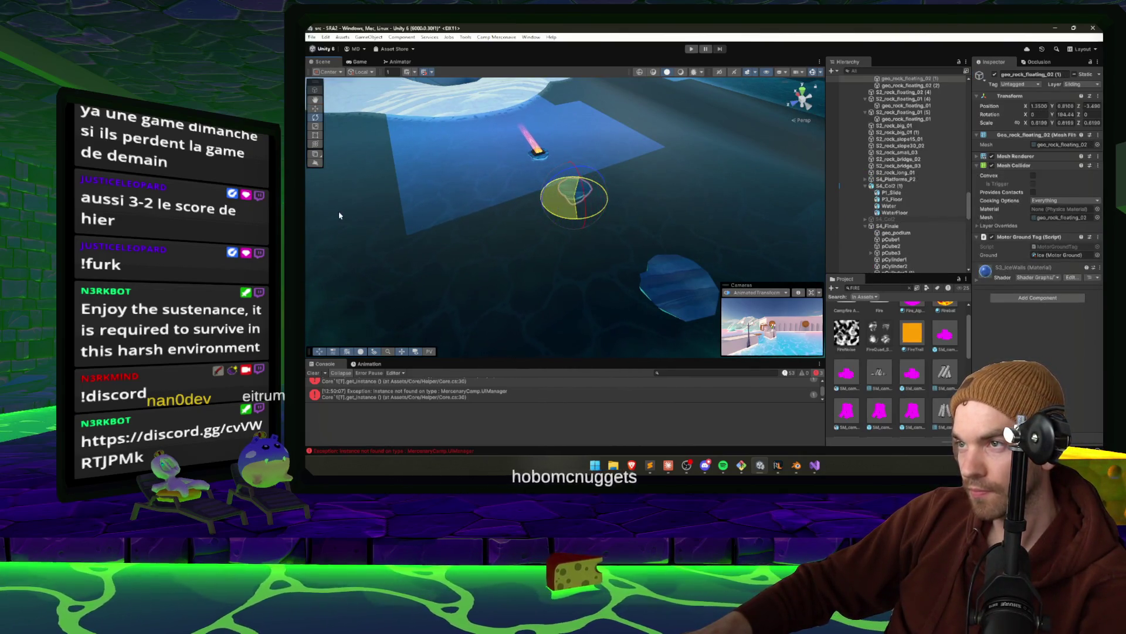
# Spin the centre floating ice rock around its vertical Y axis
pyautogui.press('w')
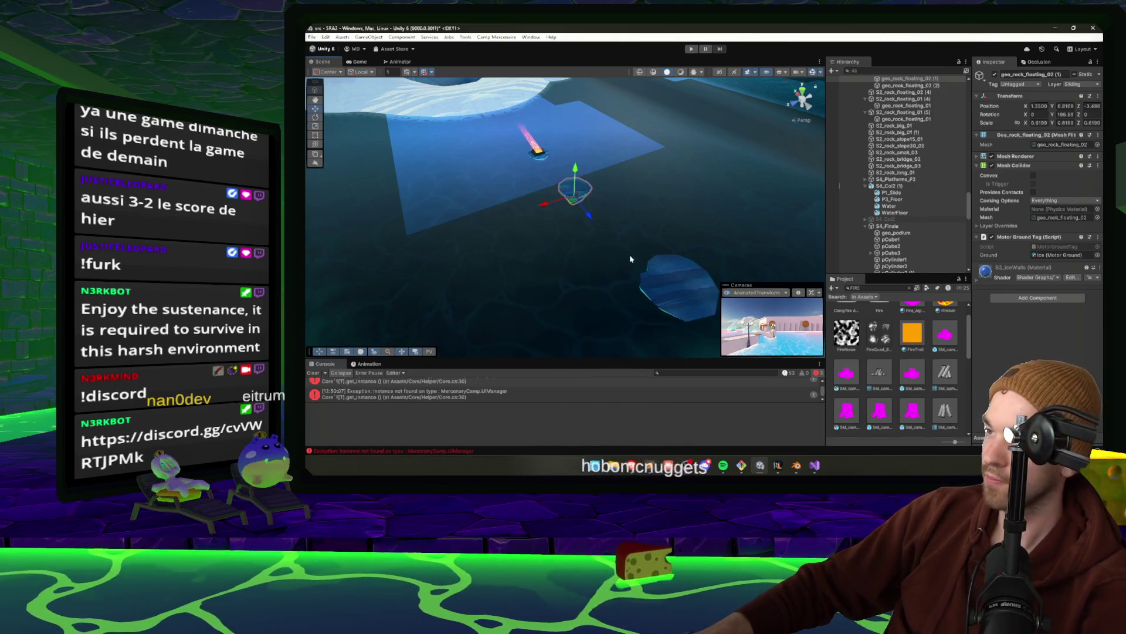
pyautogui.scroll(-3, 628, 255)
pyautogui.click(582, 240)
pyautogui.press('e')
pyautogui.moveTo(584, 291)
pyautogui.mouseDown()
pyautogui.moveTo(490, 288)
pyautogui.moveTo(954, 217)
pyautogui.mouseUp()
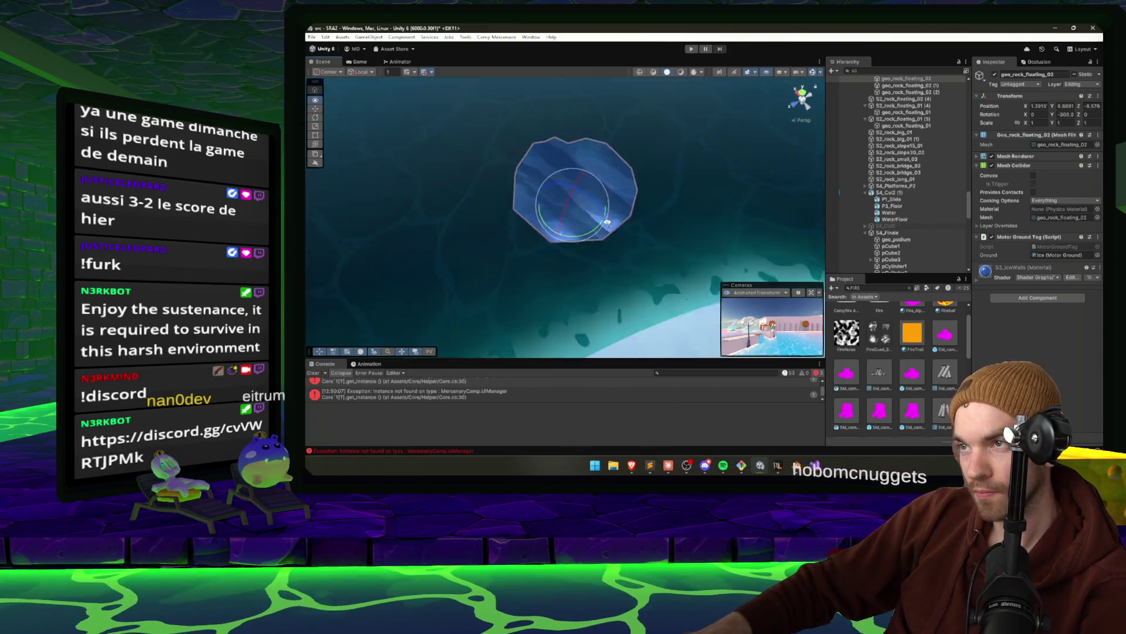
pyautogui.scroll(5, 525, 152)
pyautogui.scroll(-5, 525, 151)
pyautogui.moveTo(525, 152); pyautogui.dragTo(685, 223)
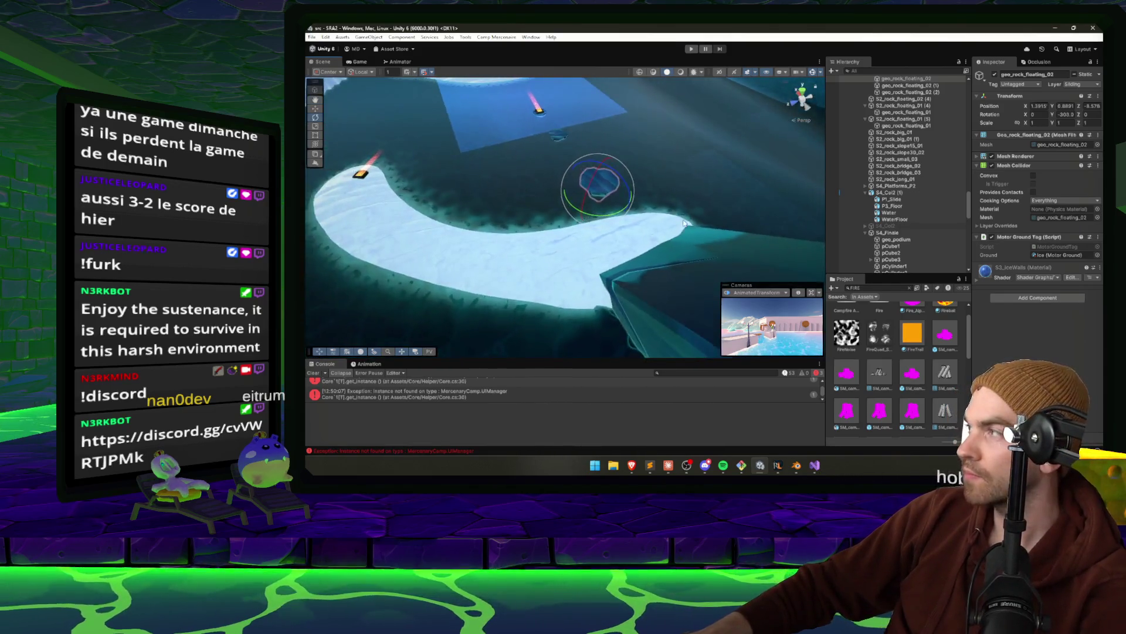
# Play-test the slide again, then pause and stop Play mode
pyautogui.click(692, 50)
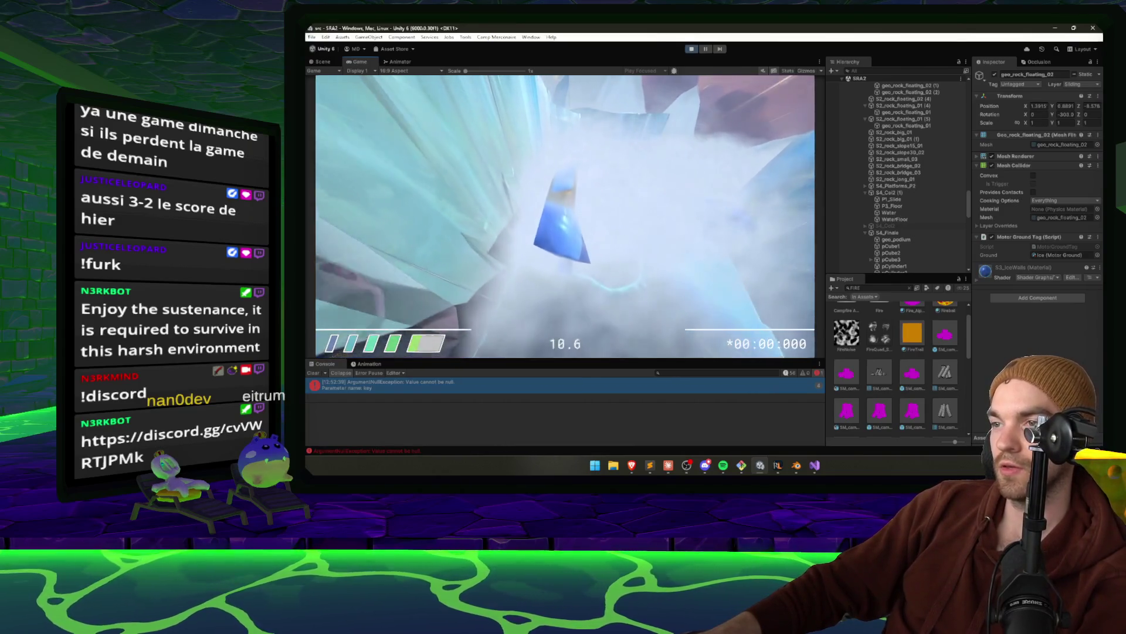
pyautogui.press('Escape')
pyautogui.hotkey('ctrl', 'p')
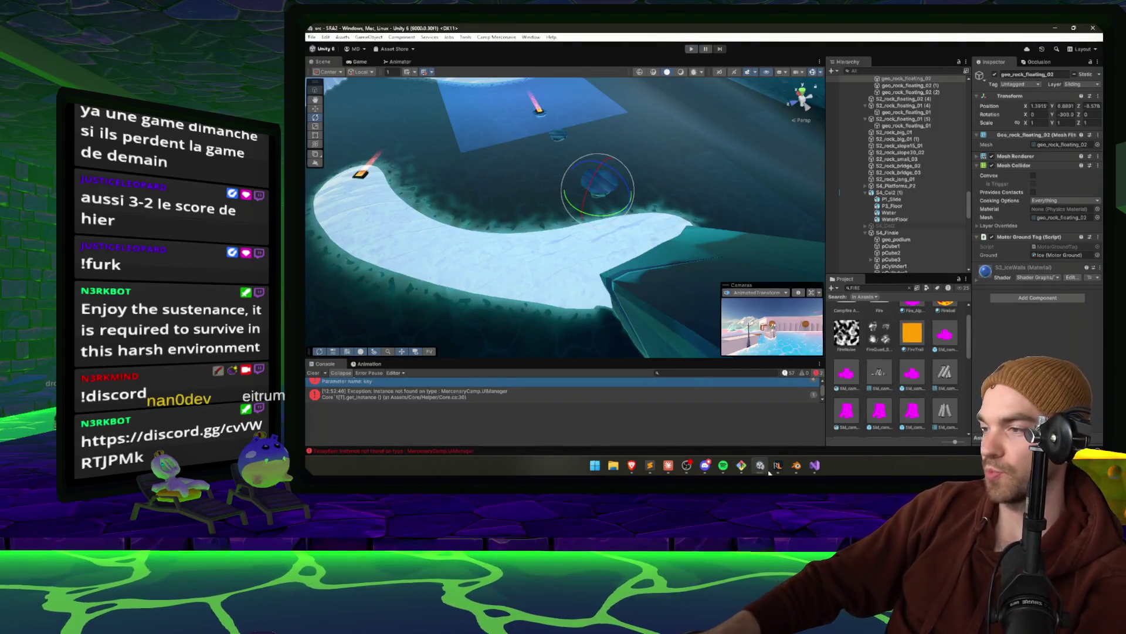
# In Blender, select the edge at the slide mesh's corner and try moving it along global Y
pyautogui.click(797, 465)
pyautogui.moveTo(717, 187); pyautogui.dragTo(618, 276)
pyautogui.click(639, 271)
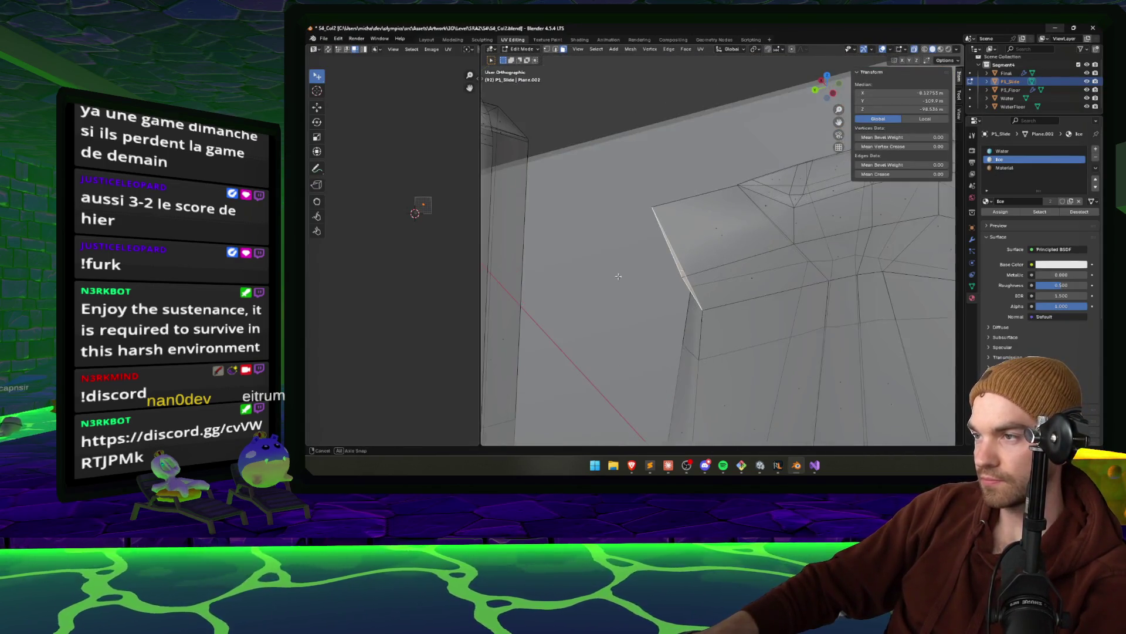
pyautogui.press('g')
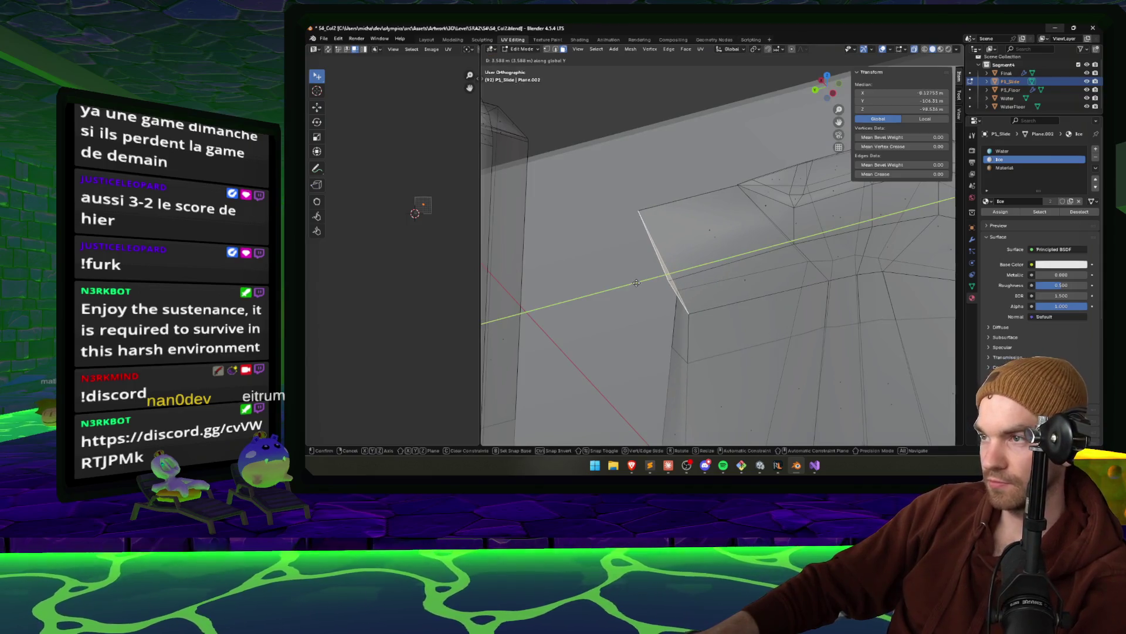
pyautogui.click(575, 303)
pyautogui.click(626, 354)
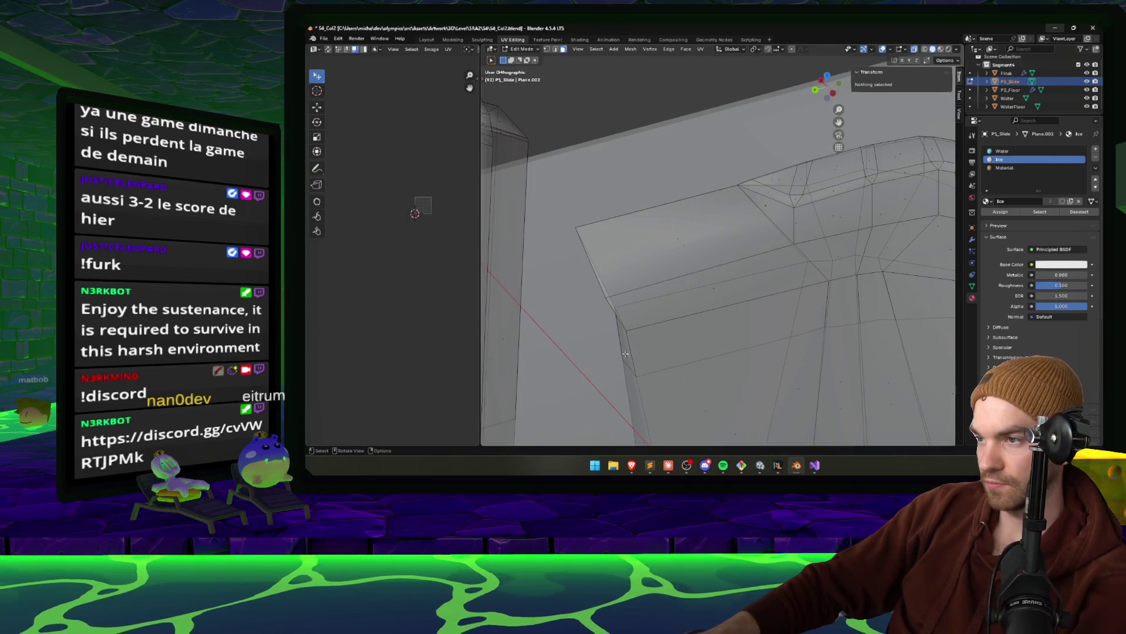
# Move the slide's vertical edge -12.178 m along Y, save S4_Col2.blend, and return to Unity
pyautogui.click(629, 367)
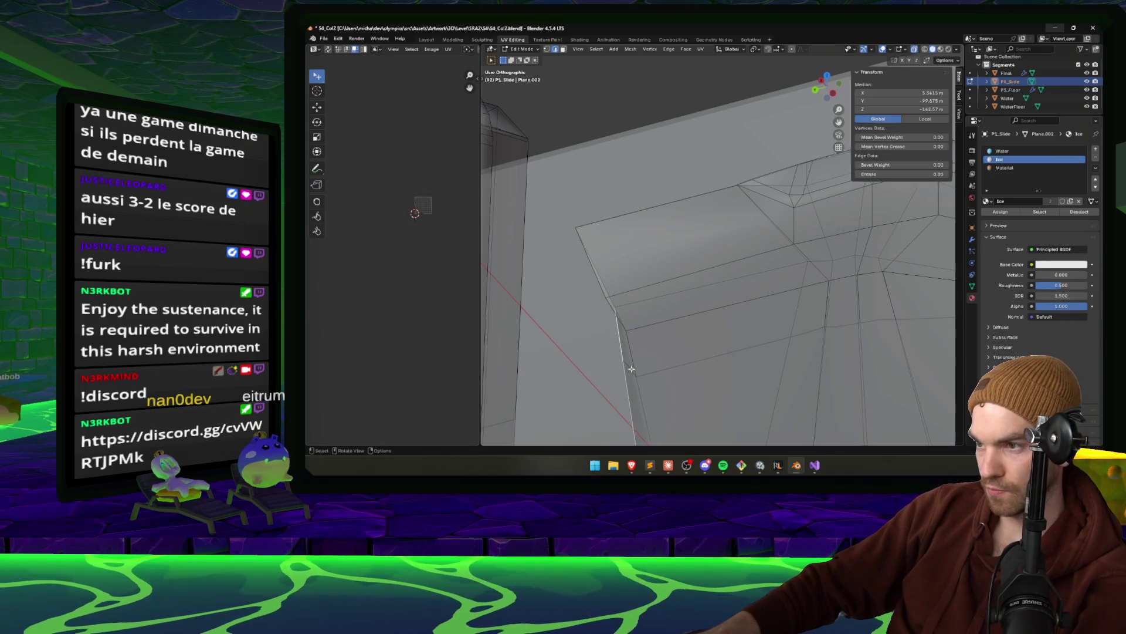
pyautogui.moveTo(630, 369)
pyautogui.mouseDown()
pyautogui.moveTo(618, 394)
pyautogui.moveTo(614, 322)
pyautogui.moveTo(659, 366)
pyautogui.moveTo(691, 300)
pyautogui.moveTo(698, 192)
pyautogui.mouseUp()
pyautogui.press('g')
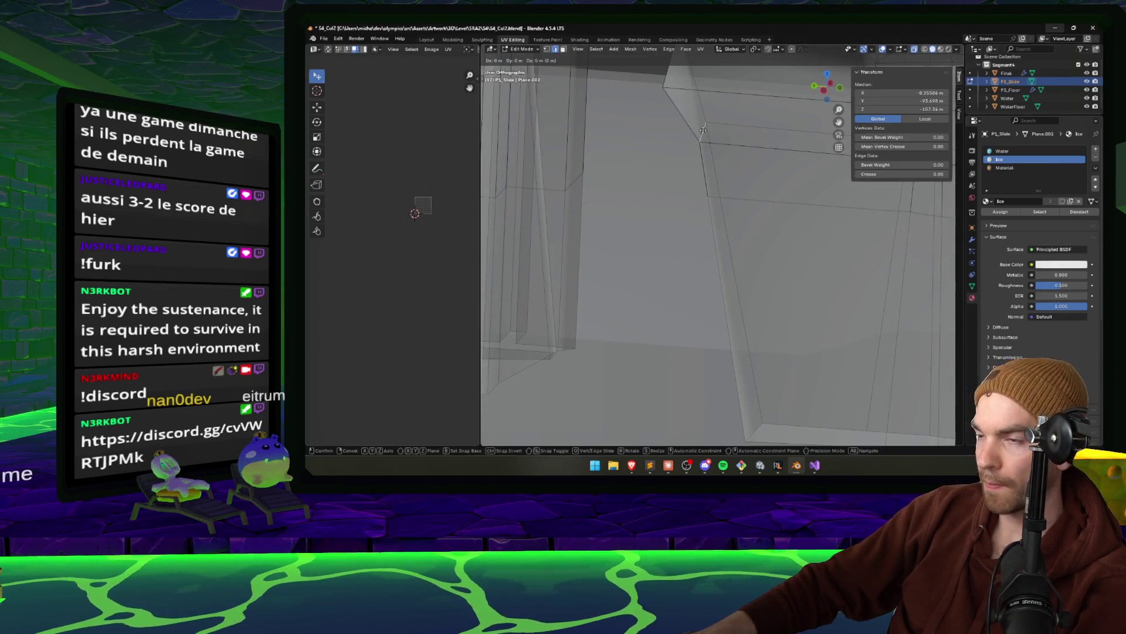
pyautogui.press('y')
pyautogui.click(714, 186)
pyautogui.hotkey('ctrl', 's')
pyautogui.moveTo(714, 186); pyautogui.dragTo(740, 381)
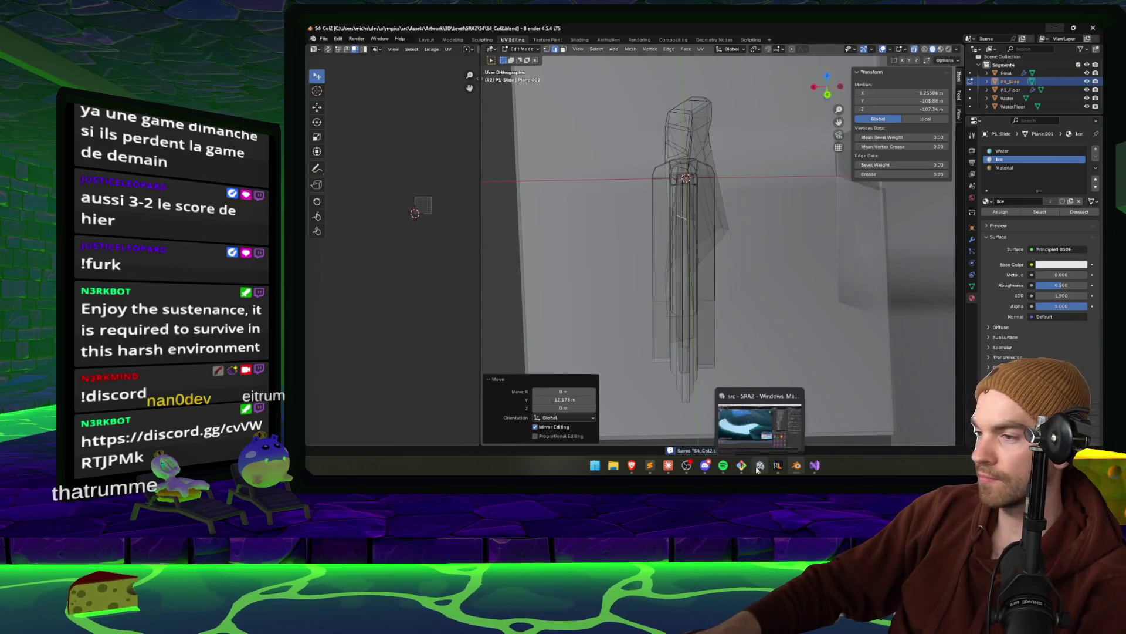
pyautogui.click(760, 467)
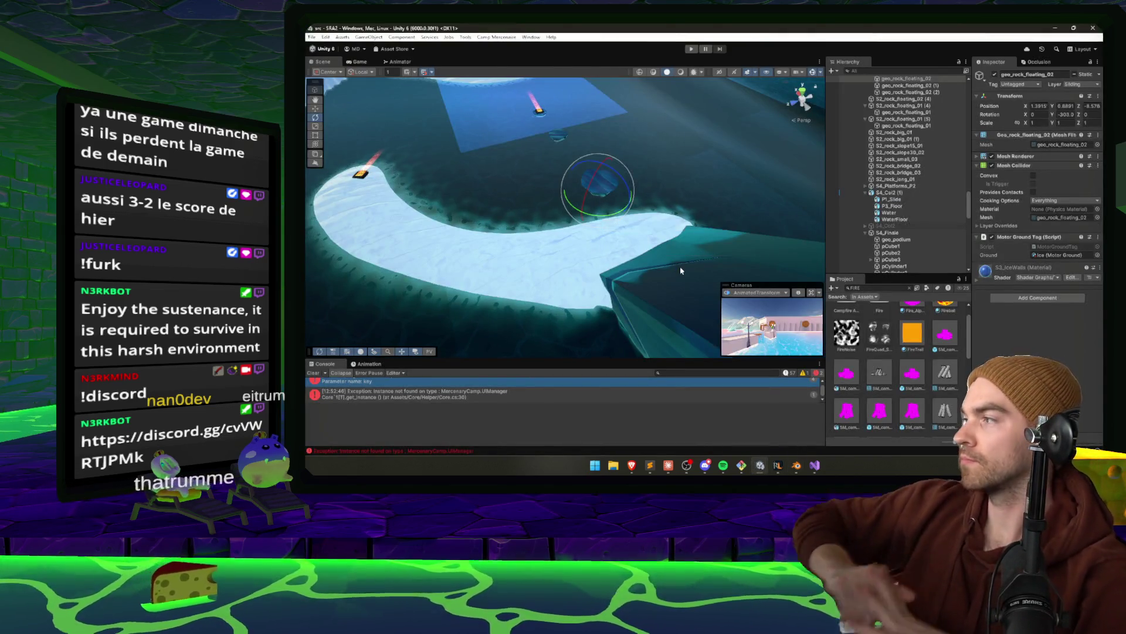
# Playtest the ice slide level, stop Play mode, and select the jump pad JumpState (3)
pyautogui.click(691, 49)
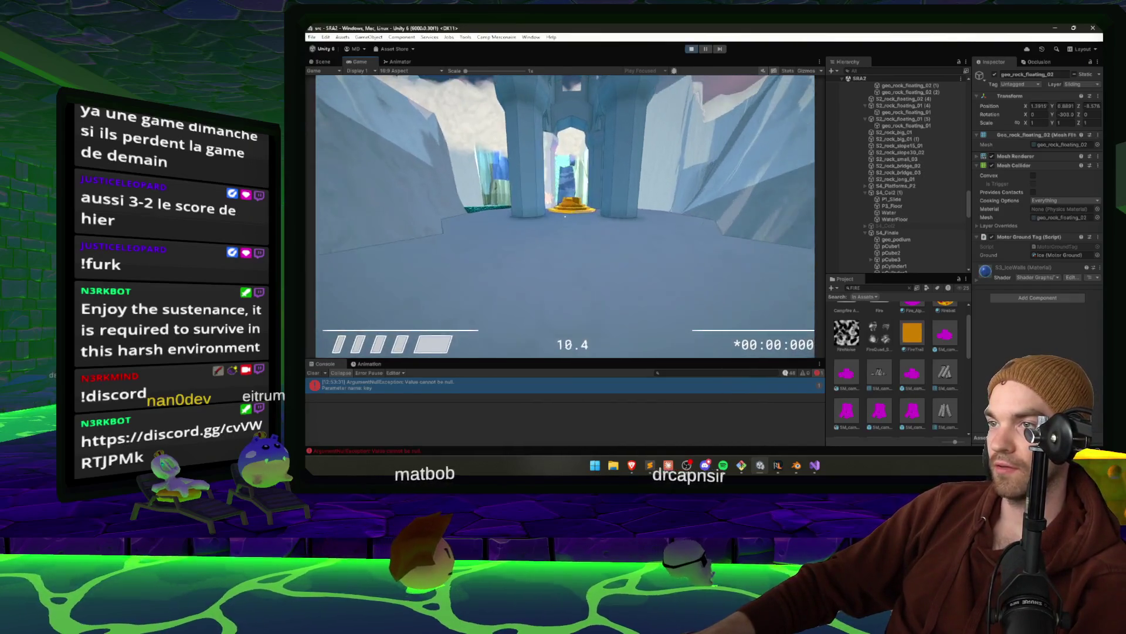
pyautogui.press('Escape')
pyautogui.hotkey('ctrl', 'p')
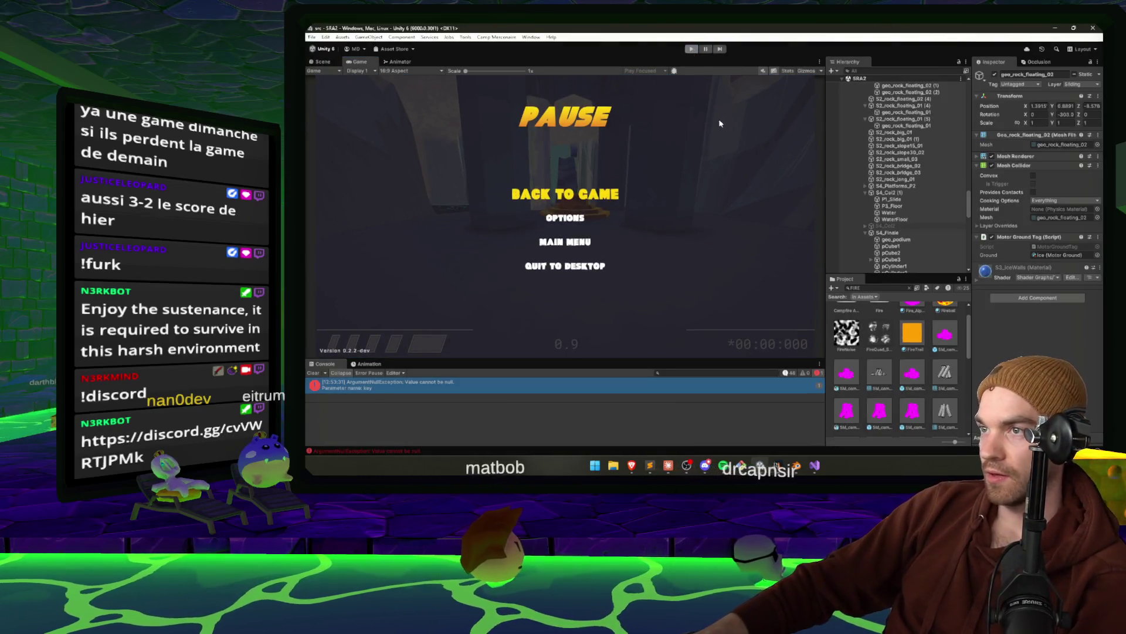
pyautogui.click(578, 191)
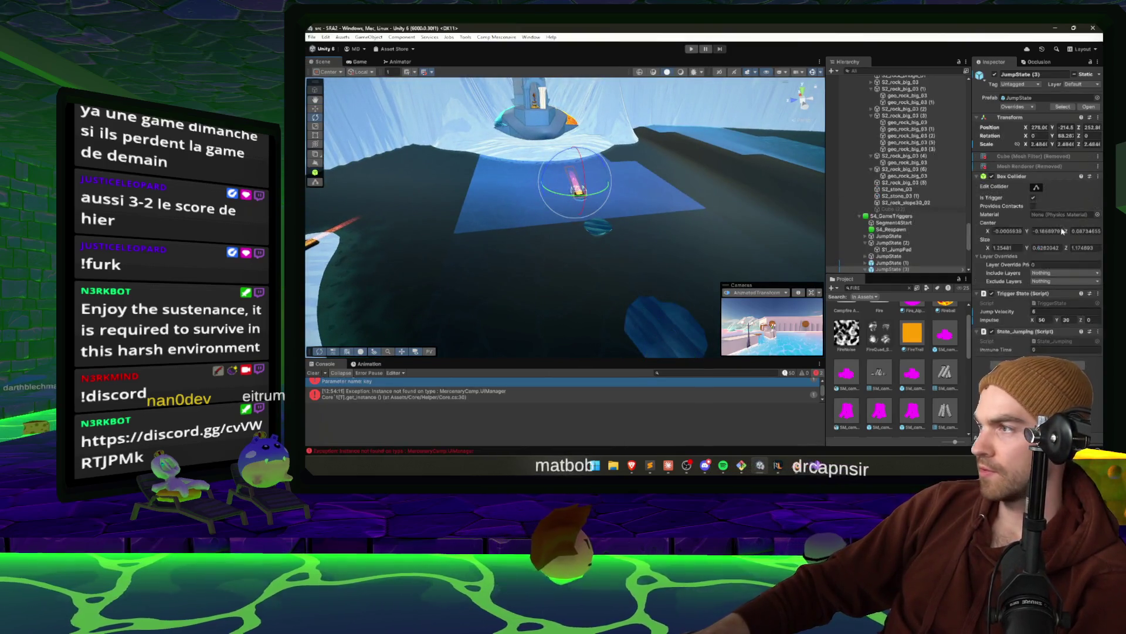
# Give JumpState (3) Impulse Y 20 and Jump Velocity 10, then start Play mode
pyautogui.scroll(-1, 903, 270)
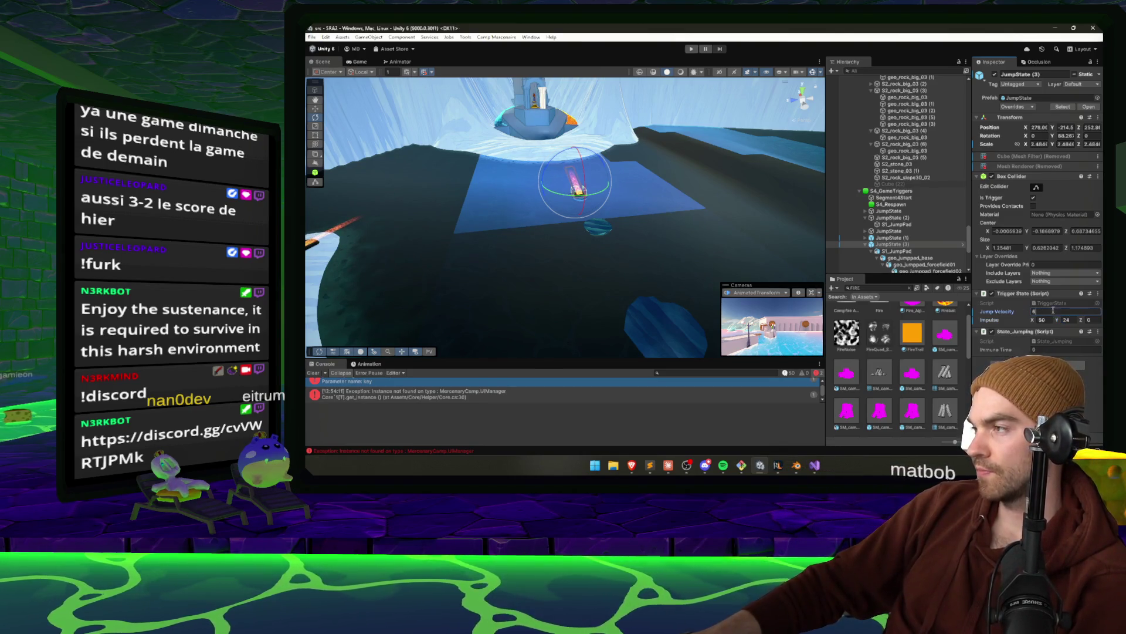
pyautogui.click(1066, 320)
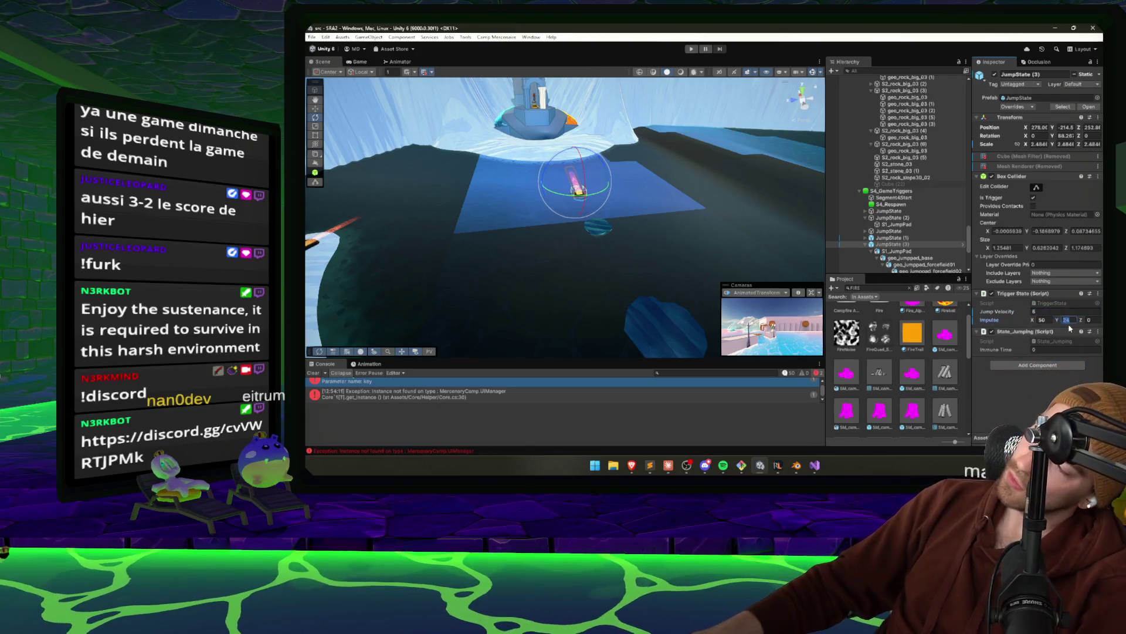
pyautogui.write('20')
pyautogui.click(1059, 311)
pyautogui.write('10')
pyautogui.moveTo(581, 223)
pyautogui.mouseDown()
pyautogui.moveTo(585, 123)
pyautogui.moveTo(610, 258)
pyautogui.moveTo(586, 315)
pyautogui.moveTo(694, 285)
pyautogui.mouseUp()
pyautogui.moveTo(610, 234)
pyautogui.mouseDown()
pyautogui.moveTo(702, 149)
pyautogui.moveTo(696, 157)
pyautogui.mouseUp()
pyautogui.hotkey('ctrl', 'p')
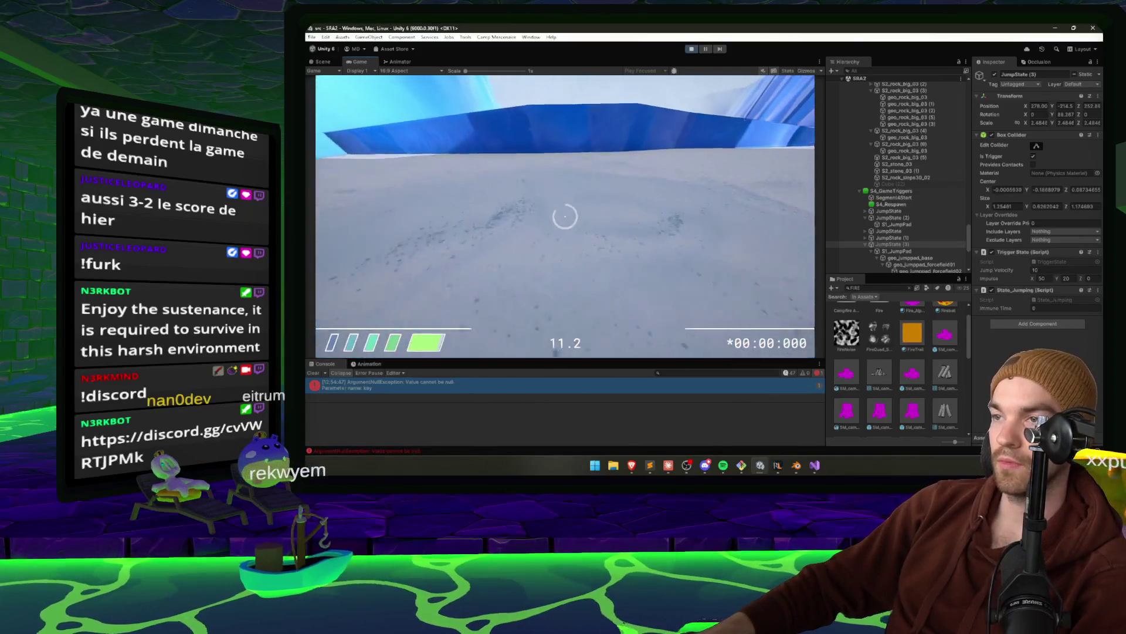
# Pause the retuned jump pad playtest with Esc and exit Play mode
pyautogui.press('Escape')
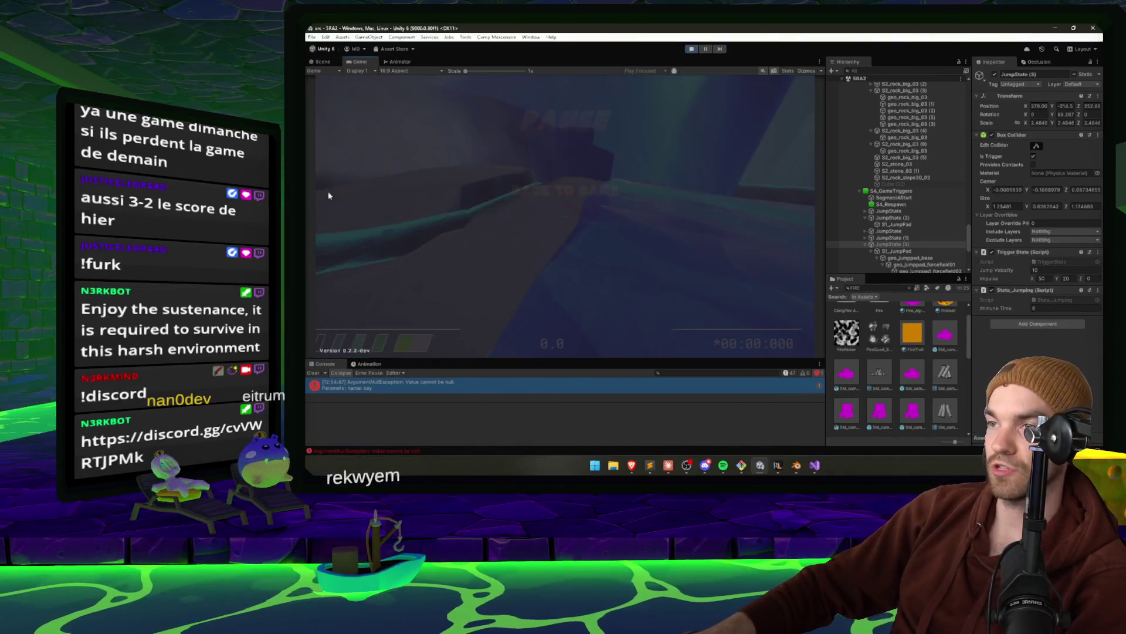
pyautogui.hotkey('ctrl', 'p')
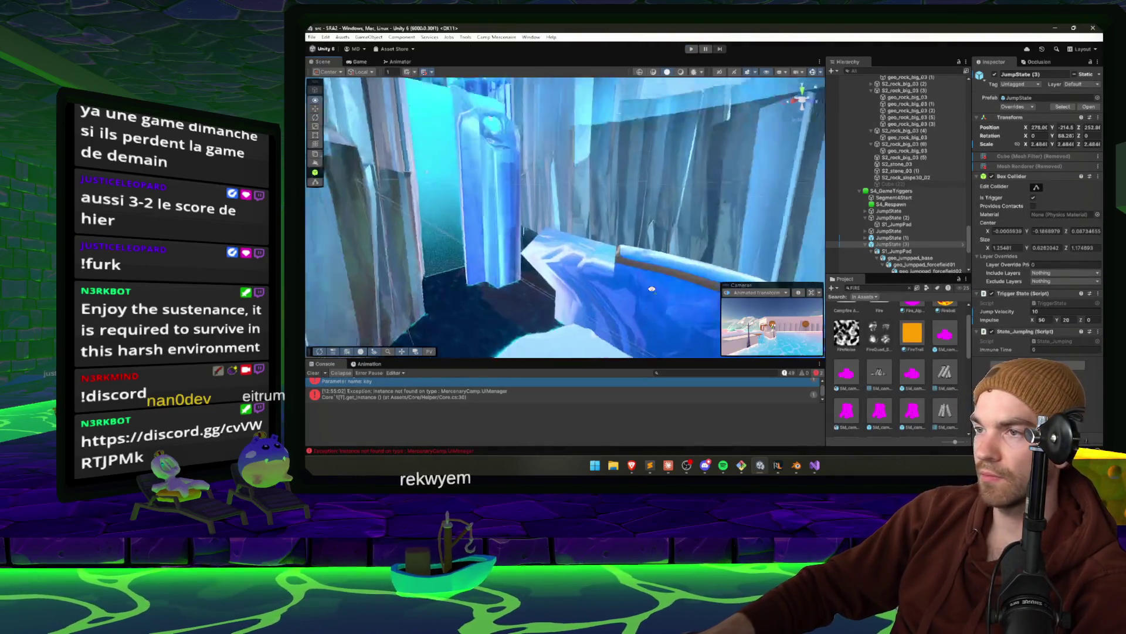
# Lower the icy slab geo_rock_big_03 (2) to Y 0.348 with the Move tool
pyautogui.click(739, 238)
pyautogui.press('w')
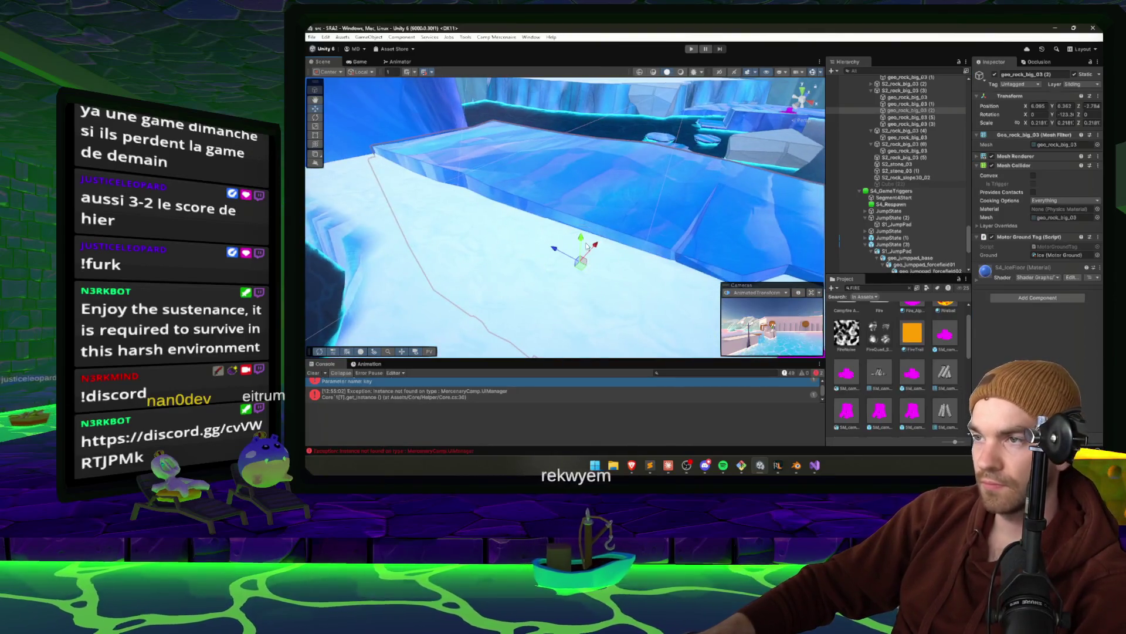
pyautogui.moveTo(582, 241)
pyautogui.mouseDown()
pyautogui.moveTo(683, 143)
pyautogui.moveTo(839, 132)
pyautogui.moveTo(607, 175)
pyautogui.mouseUp()
# Inspect the neighbouring geo_rock_long_01 ice block and the SM_campfire_001 campfire
pyautogui.click(614, 168)
pyautogui.press('e')
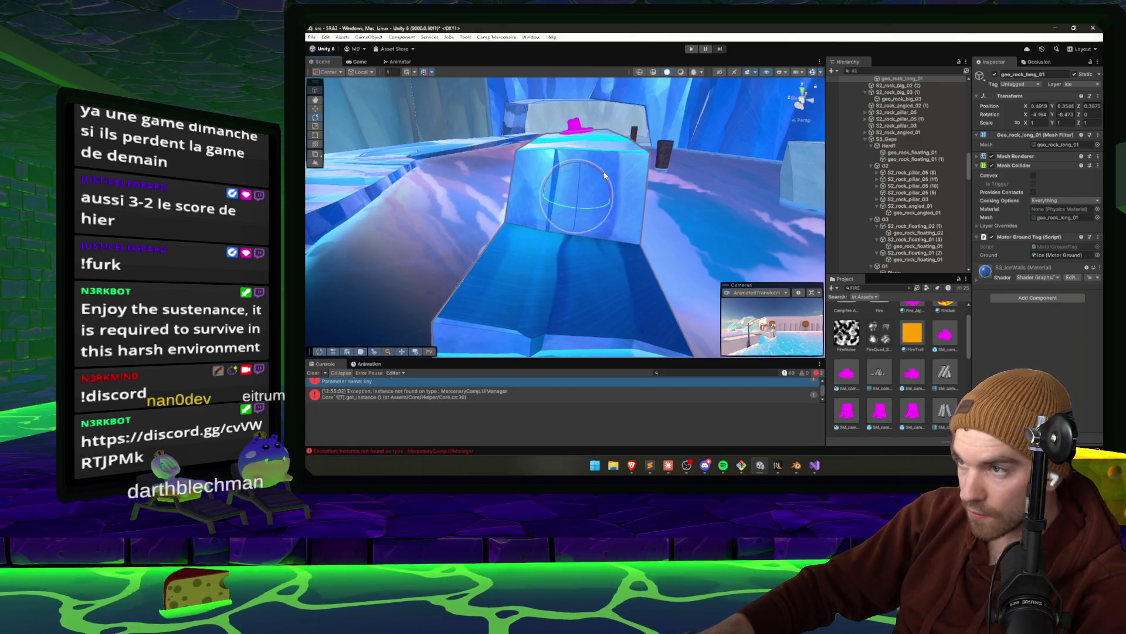
pyautogui.click(603, 141)
pyautogui.moveTo(602, 141)
pyautogui.mouseDown()
pyautogui.moveTo(479, 198)
pyautogui.moveTo(692, 146)
pyautogui.moveTo(684, 182)
pyautogui.moveTo(681, 155)
pyautogui.moveTo(733, 138)
pyautogui.mouseUp()
pyautogui.moveTo(896, 110)
pyautogui.mouseDown()
pyautogui.moveTo(646, 243)
pyautogui.moveTo(494, 147)
pyautogui.moveTo(655, 64)
pyautogui.mouseUp()
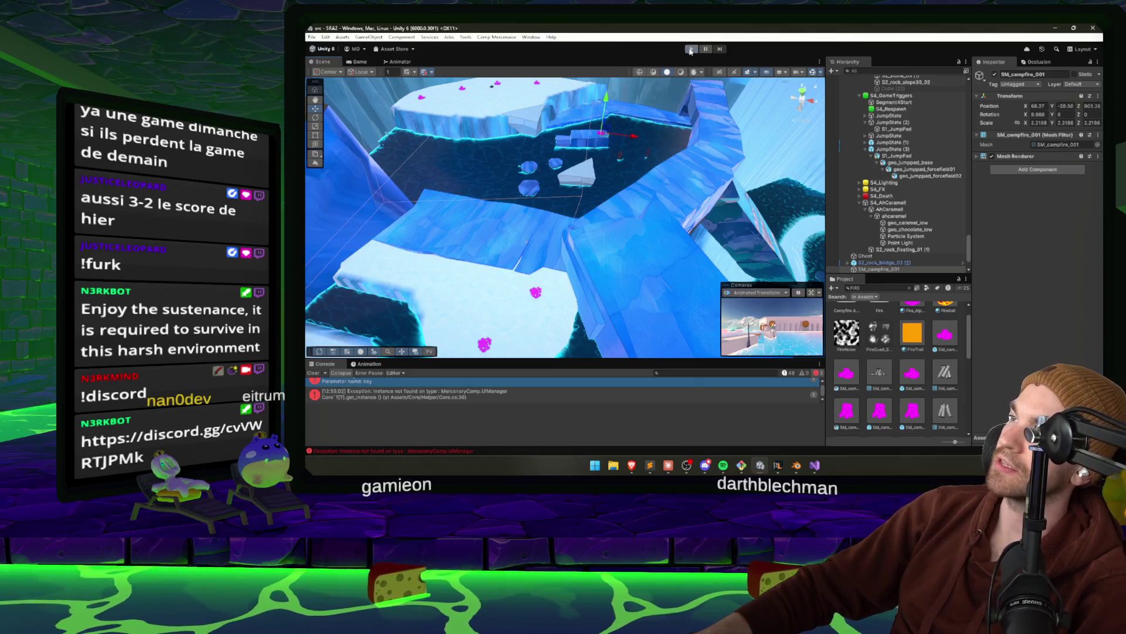
# Ride down the ice slide and over the jump pad in a playtest, then pause and stop
pyautogui.click(690, 50)
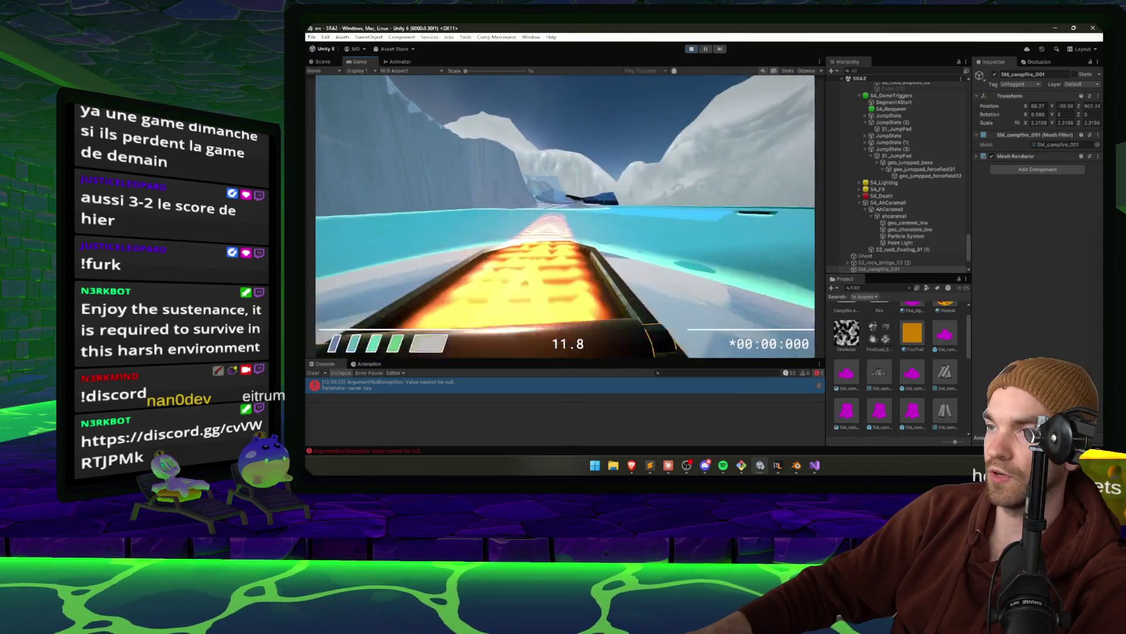
pyautogui.press('Escape')
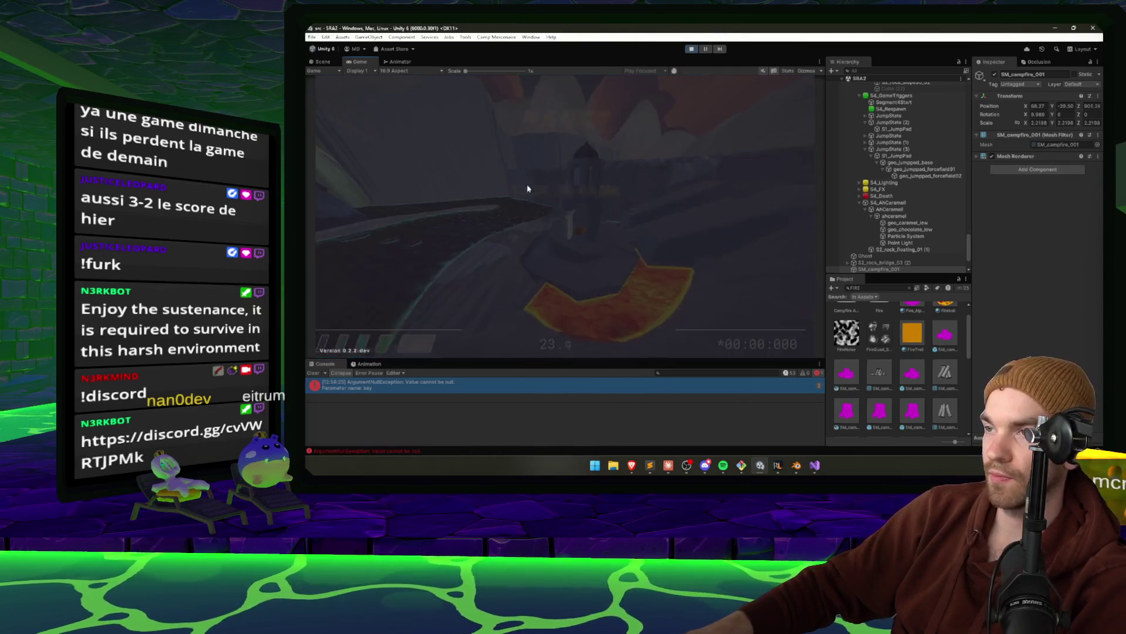
pyautogui.click(692, 50)
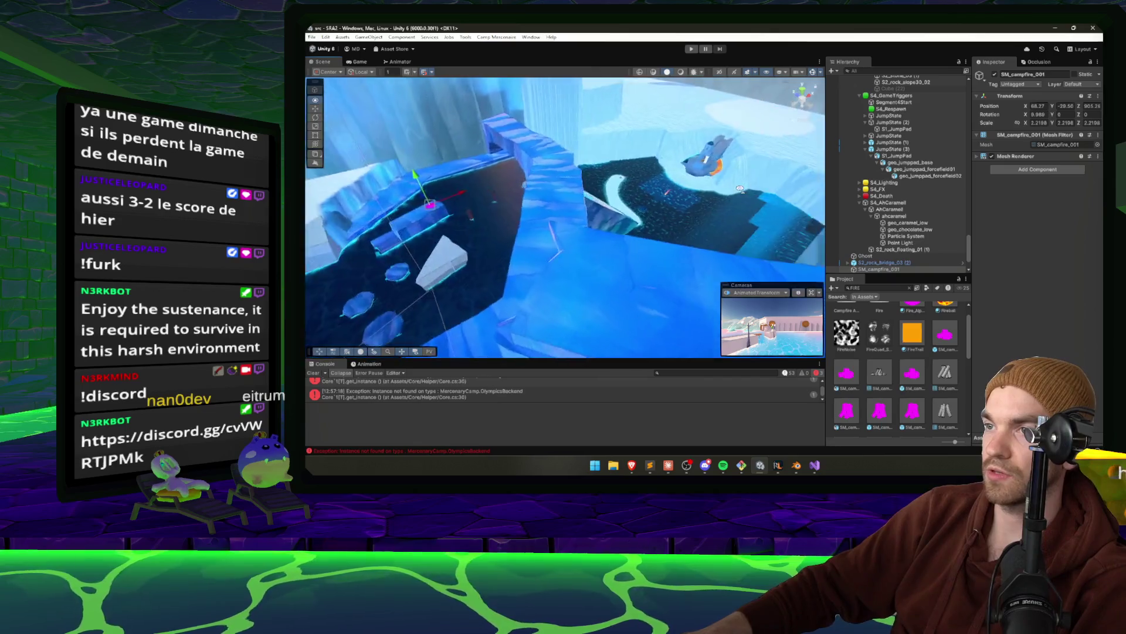
# Frame the JumpState (1) pad, slide it left along X, and select Terrain2
pyautogui.press('w')
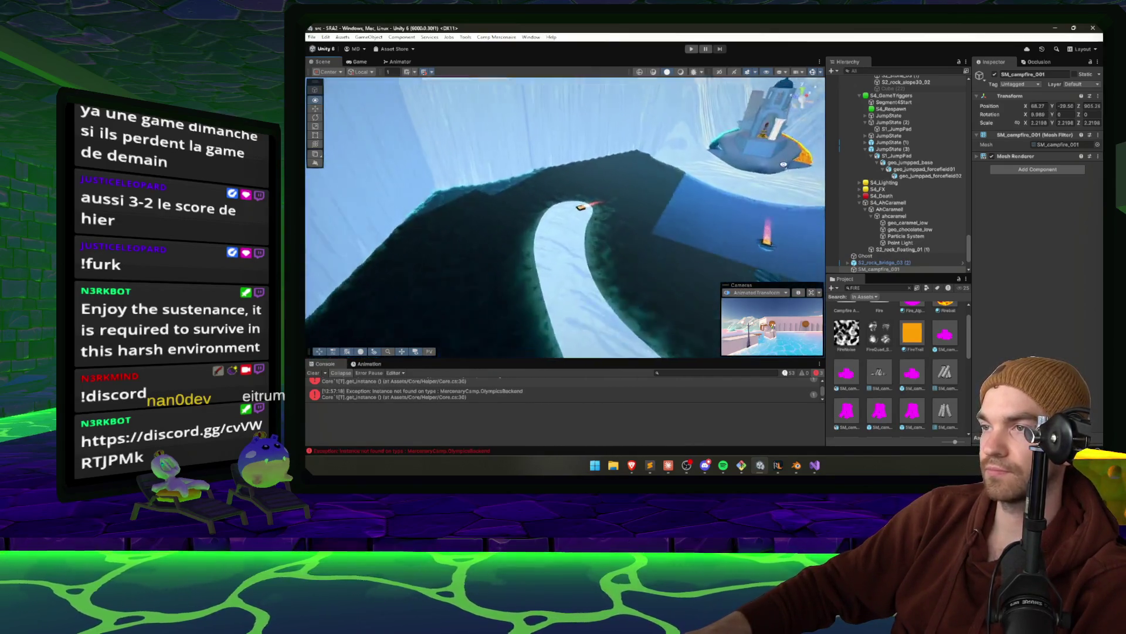
pyautogui.click(687, 95)
pyautogui.press('f')
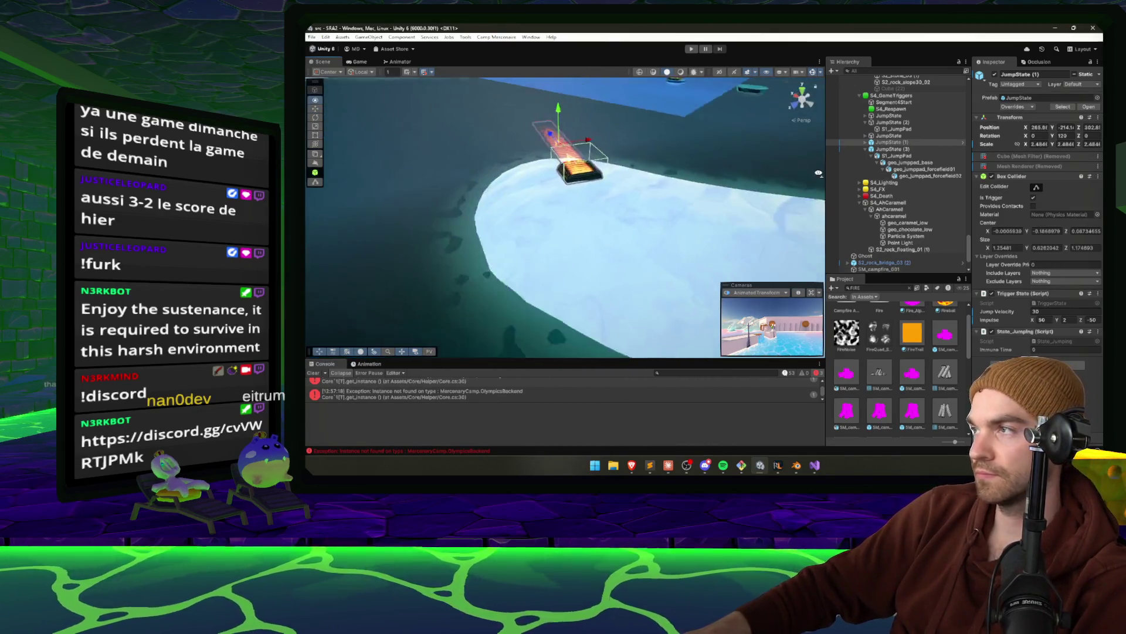
pyautogui.moveTo(803, 155); pyautogui.dragTo(756, 156)
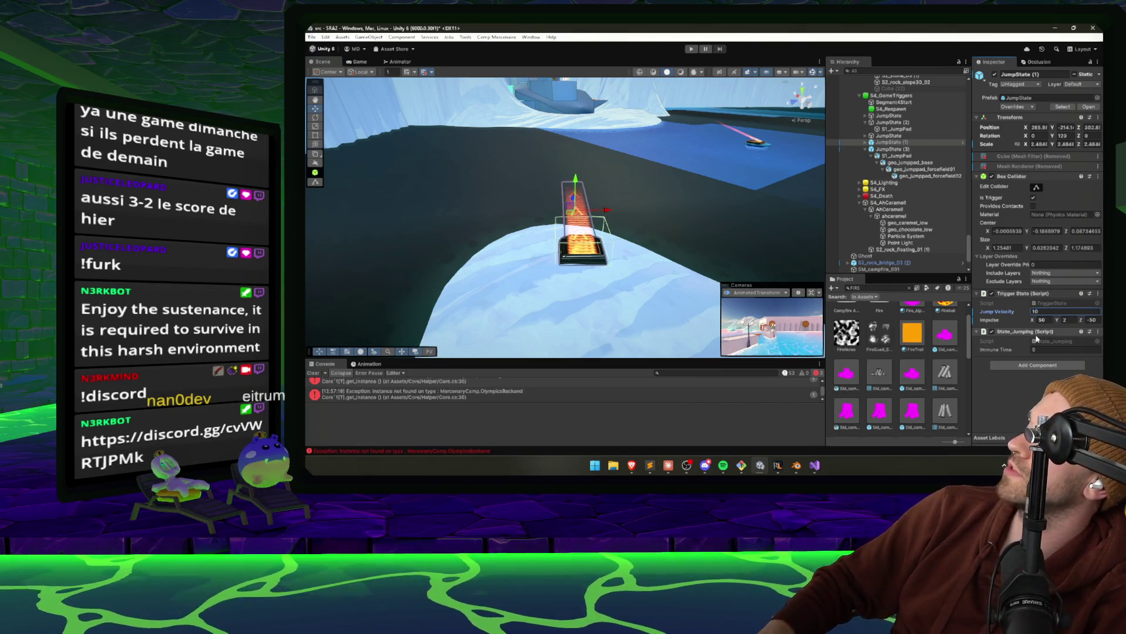
pyautogui.moveTo(608, 211); pyautogui.dragTo(591, 213)
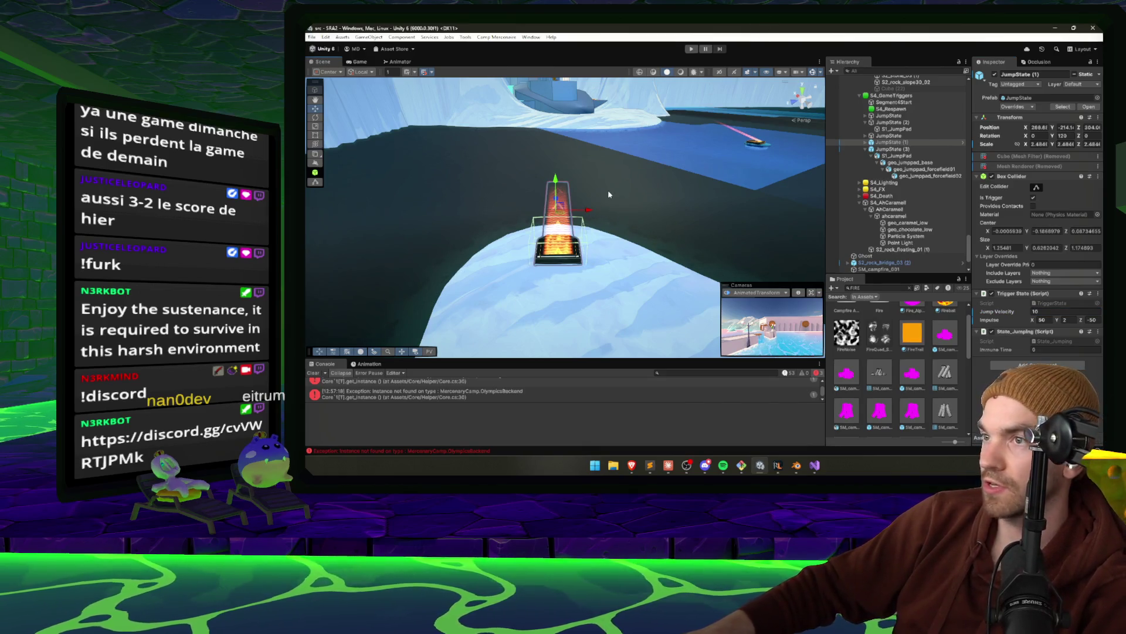
pyautogui.click(641, 217)
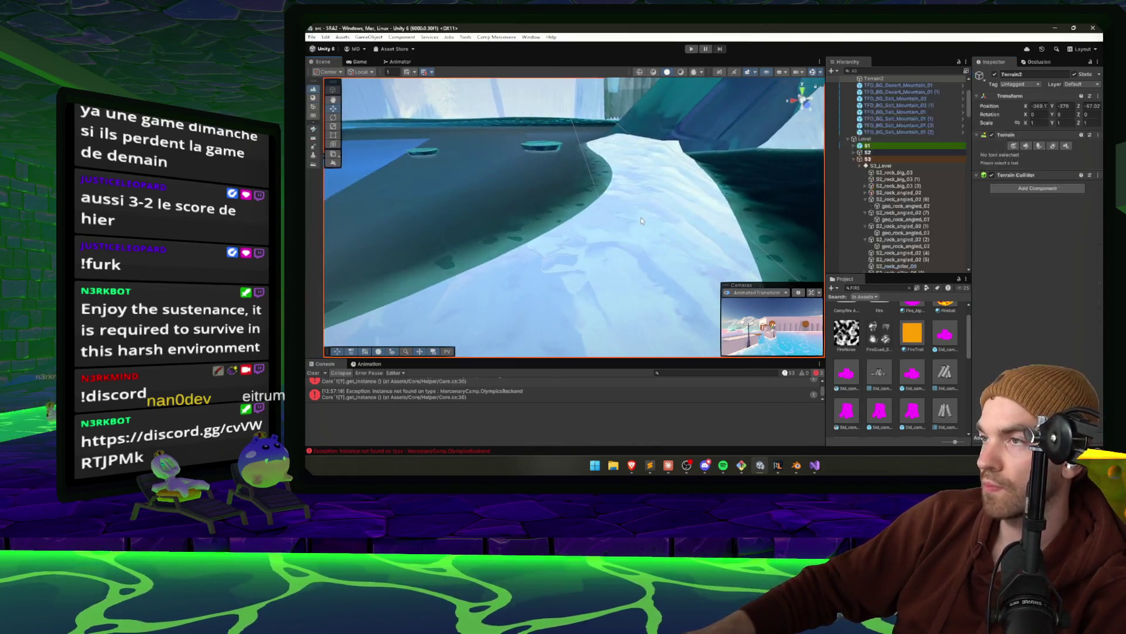
# Choose the Set Height terrain tool, sample the target height, and set Brush Size to 10
pyautogui.click(1026, 146)
pyautogui.click(1038, 155)
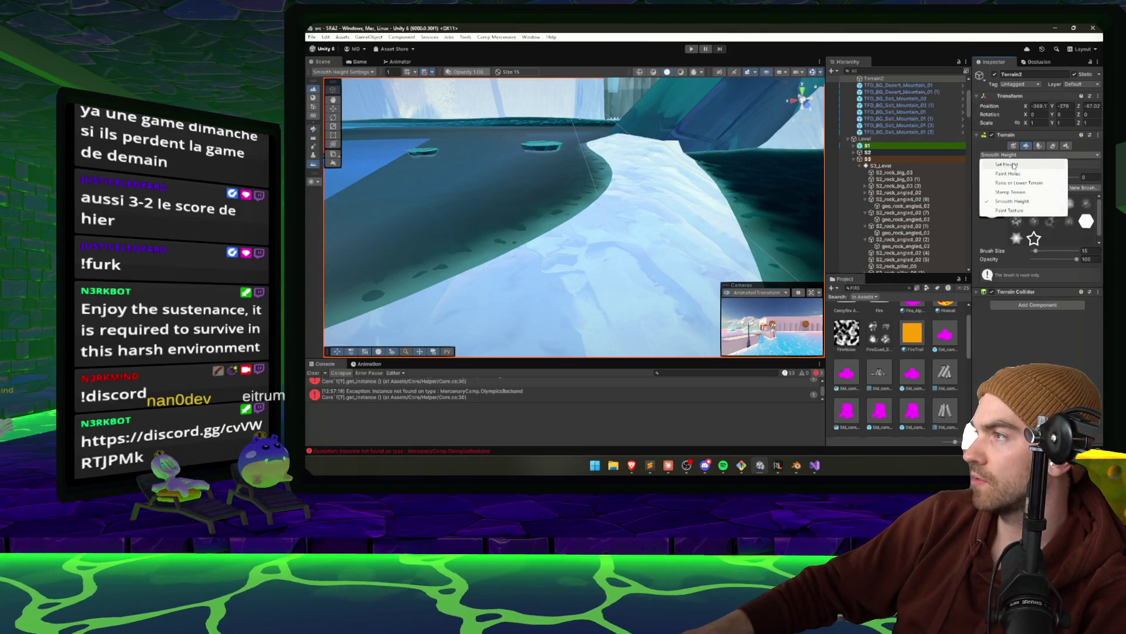
pyautogui.click(1014, 165)
pyautogui.keyDown('shift'); pyautogui.click(619, 162); pyautogui.keyUp('shift')
pyautogui.moveTo(1036, 280); pyautogui.dragTo(1033, 281)
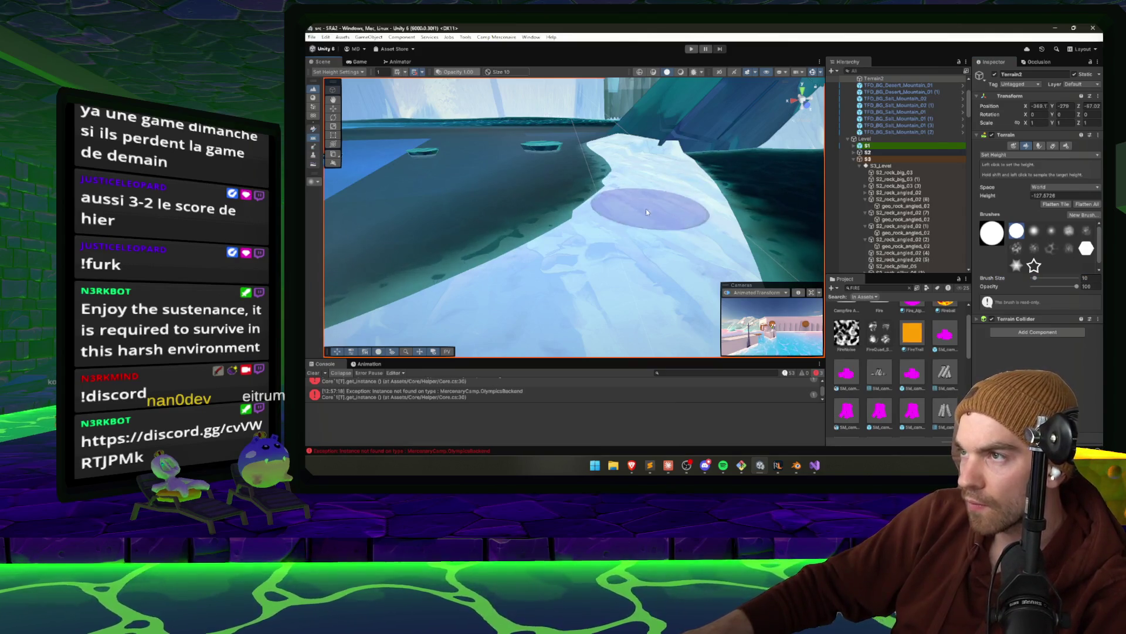
# Flatten a snow terrain strip left of the rock structure, then open the Occlusion Culling window
pyautogui.scroll(-5, 654, 226)
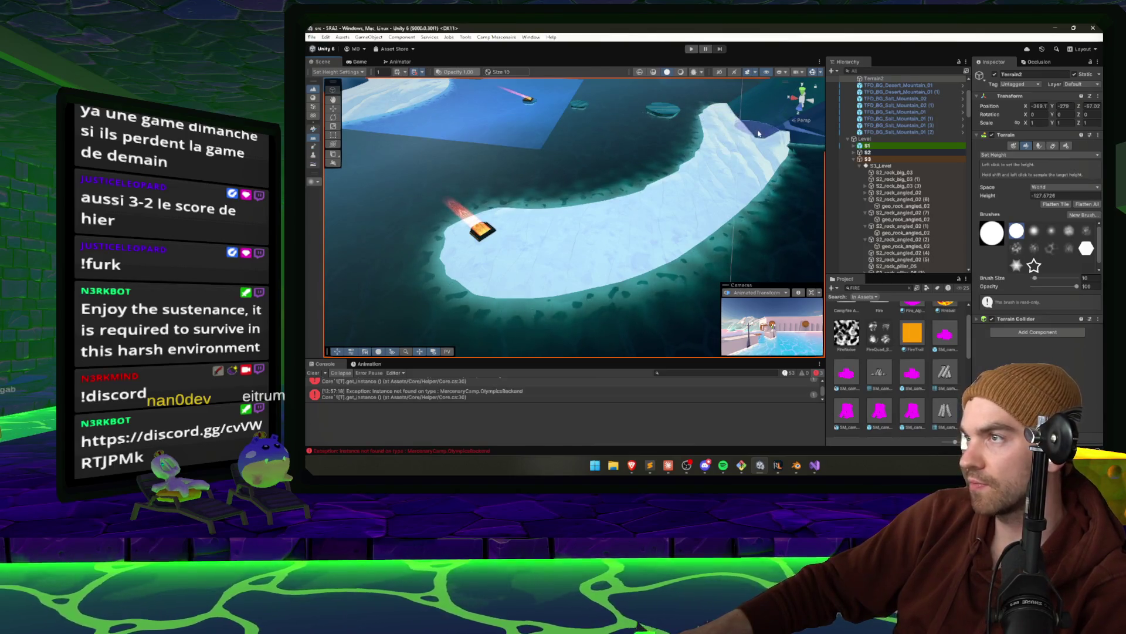
pyautogui.scroll(10, 737, 147)
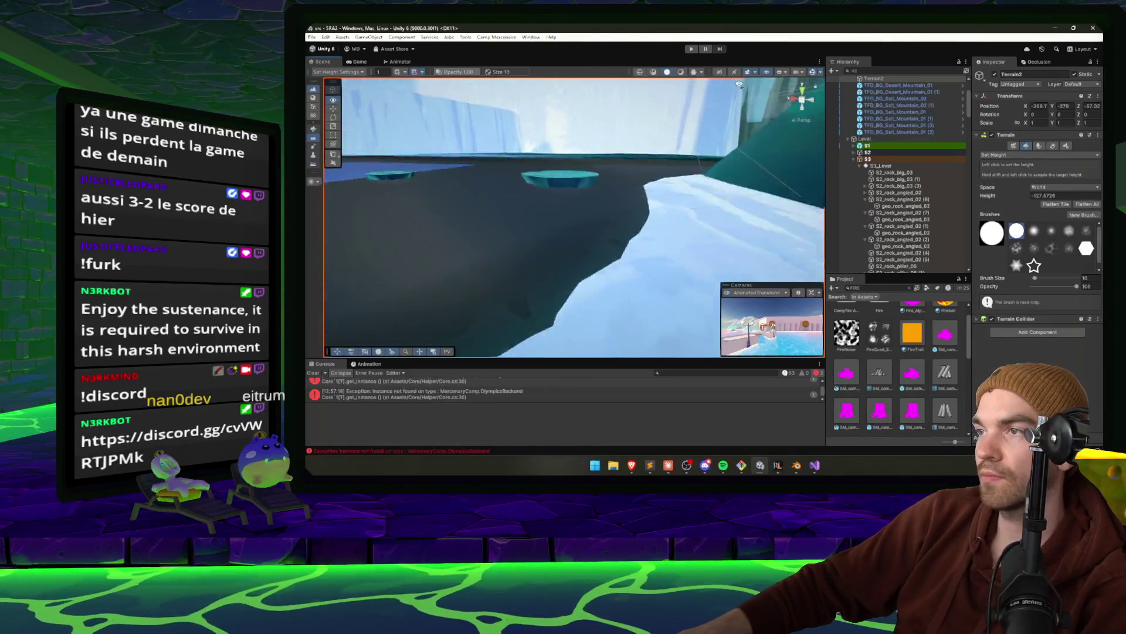
pyautogui.press('f')
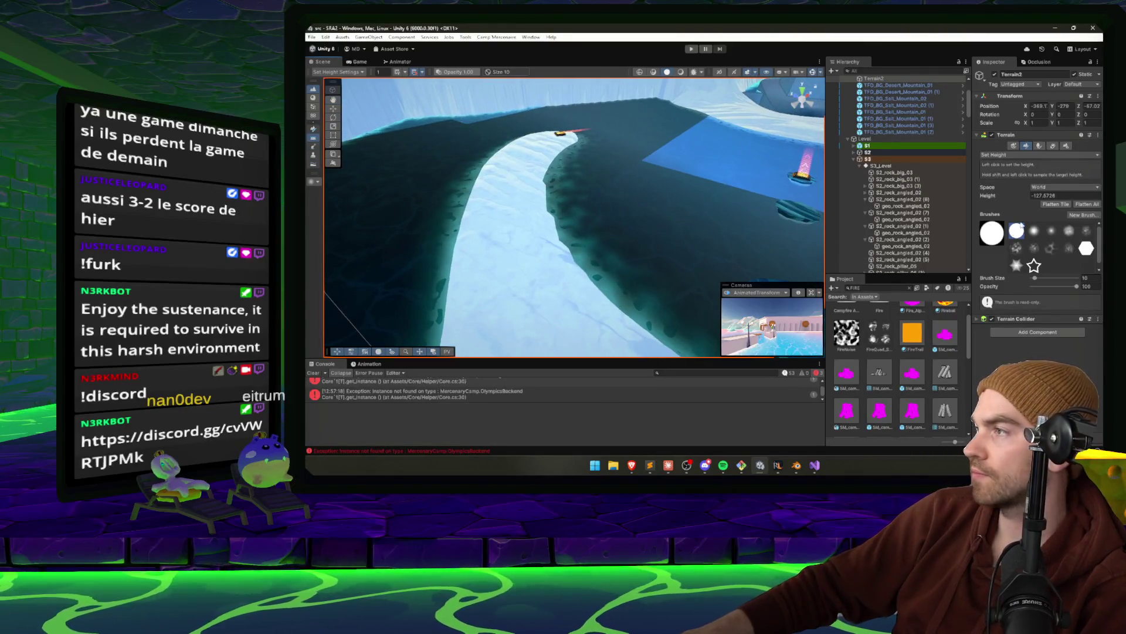
pyautogui.scroll(-5, 543, 214)
pyautogui.moveTo(666, 182)
pyautogui.mouseDown()
pyautogui.moveTo(583, 244)
pyautogui.moveTo(858, 219)
pyautogui.moveTo(553, 272)
pyautogui.mouseUp()
pyautogui.moveTo(538, 190); pyautogui.dragTo(547, 214)
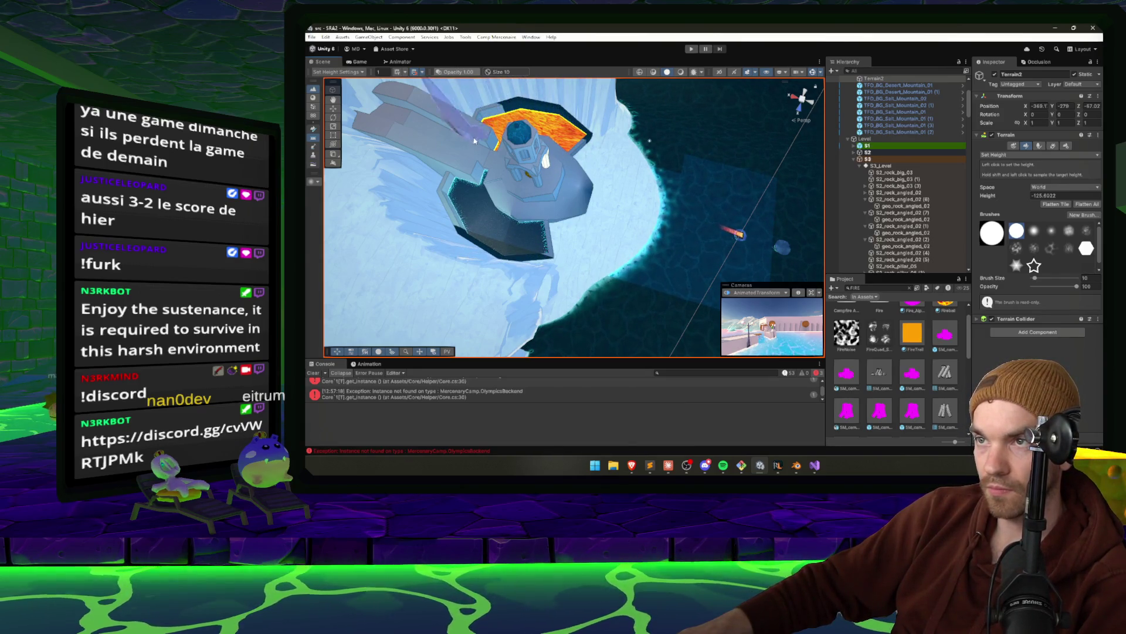
pyautogui.moveTo(466, 205)
pyautogui.mouseDown()
pyautogui.moveTo(528, 194)
pyautogui.moveTo(481, 200)
pyautogui.moveTo(540, 147)
pyautogui.moveTo(590, 186)
pyautogui.mouseUp()
pyautogui.moveTo(512, 192)
pyautogui.mouseDown()
pyautogui.moveTo(381, 182)
pyautogui.moveTo(474, 206)
pyautogui.mouseUp()
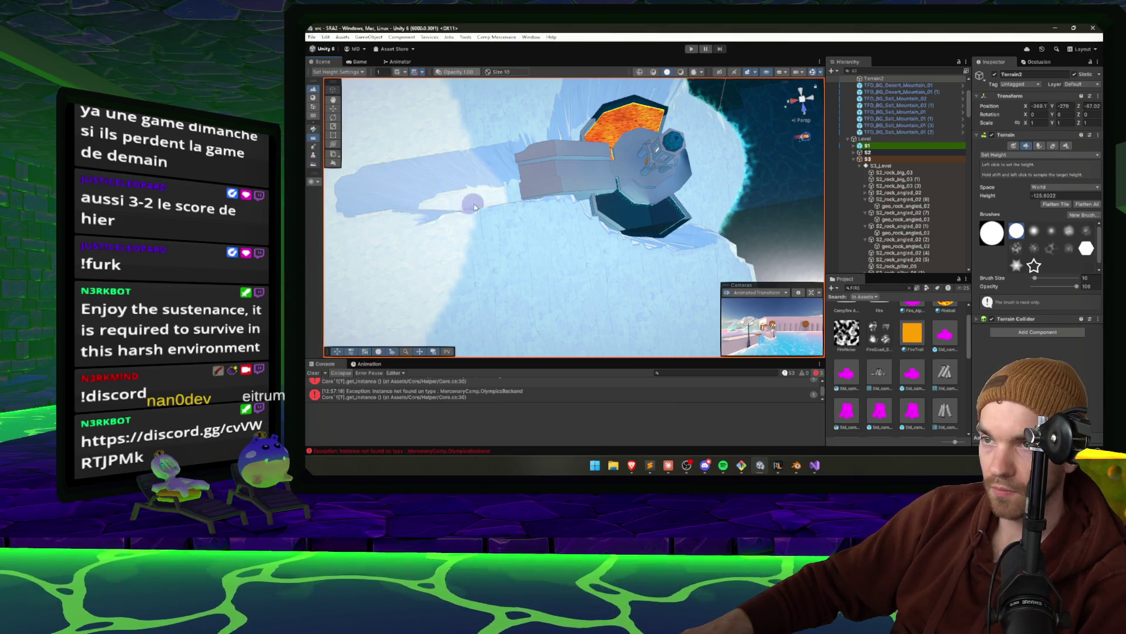
pyautogui.moveTo(664, 182)
pyautogui.mouseDown()
pyautogui.moveTo(626, 149)
pyautogui.moveTo(575, 250)
pyautogui.moveTo(581, 241)
pyautogui.moveTo(567, 235)
pyautogui.moveTo(614, 232)
pyautogui.mouseUp()
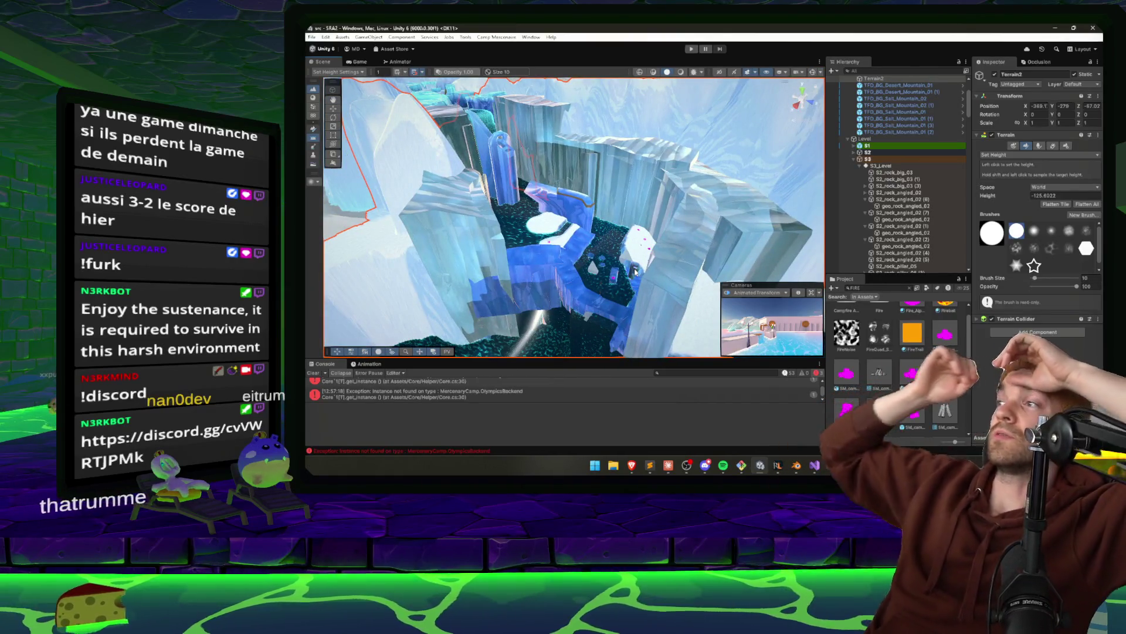
pyautogui.click(1036, 62)
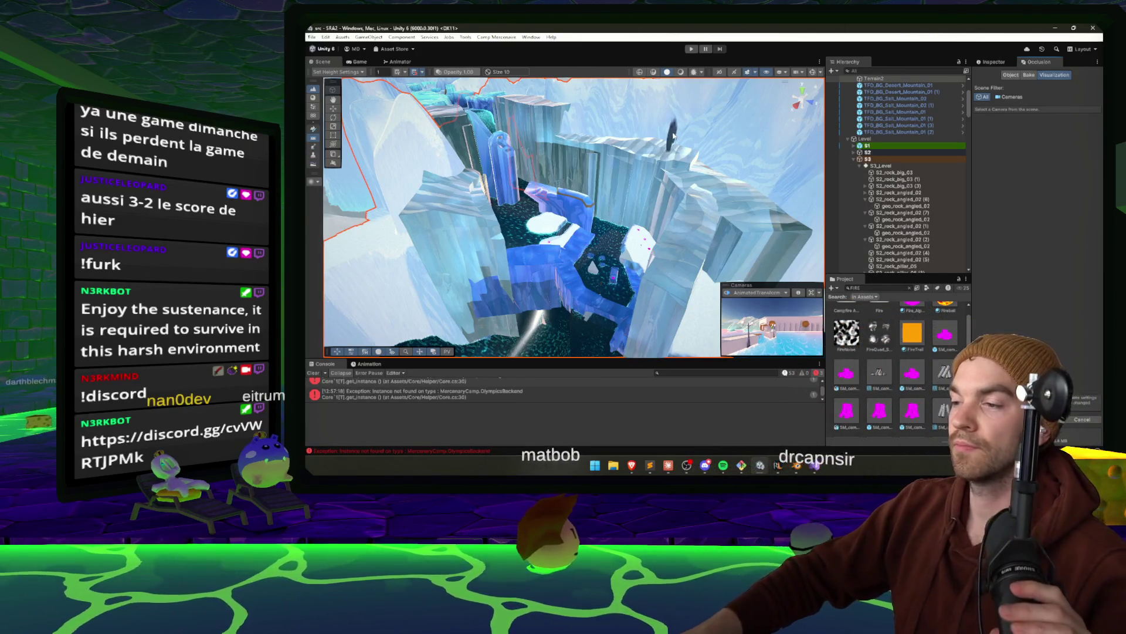
pyautogui.moveTo(636, 225); pyautogui.dragTo(1063, 141)
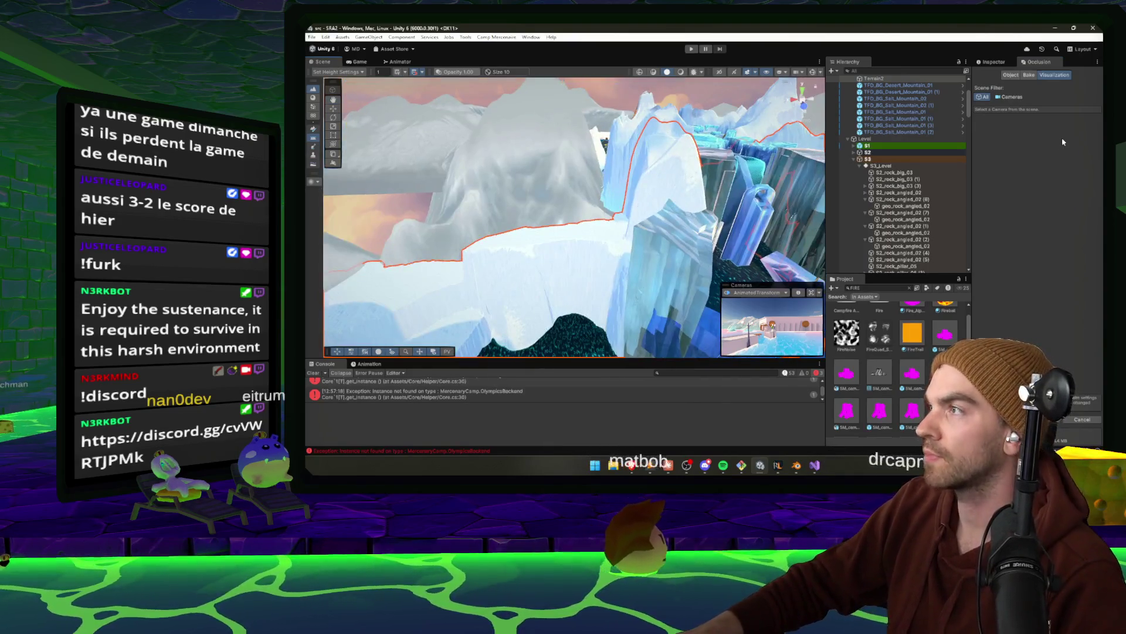
# Open the Lighting window from Window > Rendering > Lighting and move it aside
pyautogui.click(532, 38)
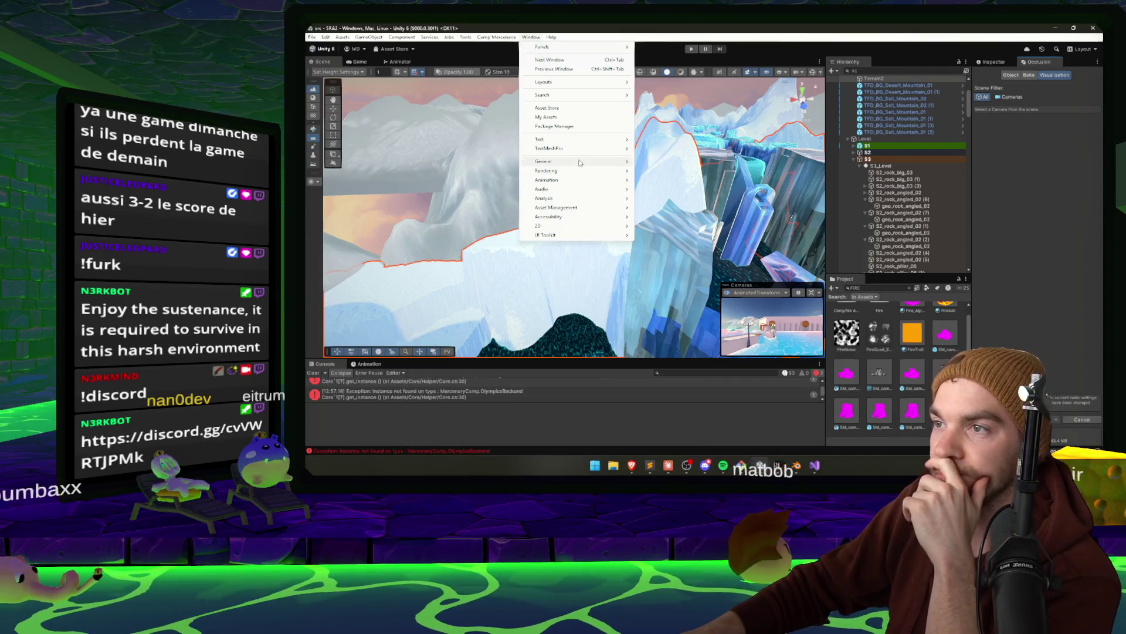
pyautogui.moveTo(610, 162)
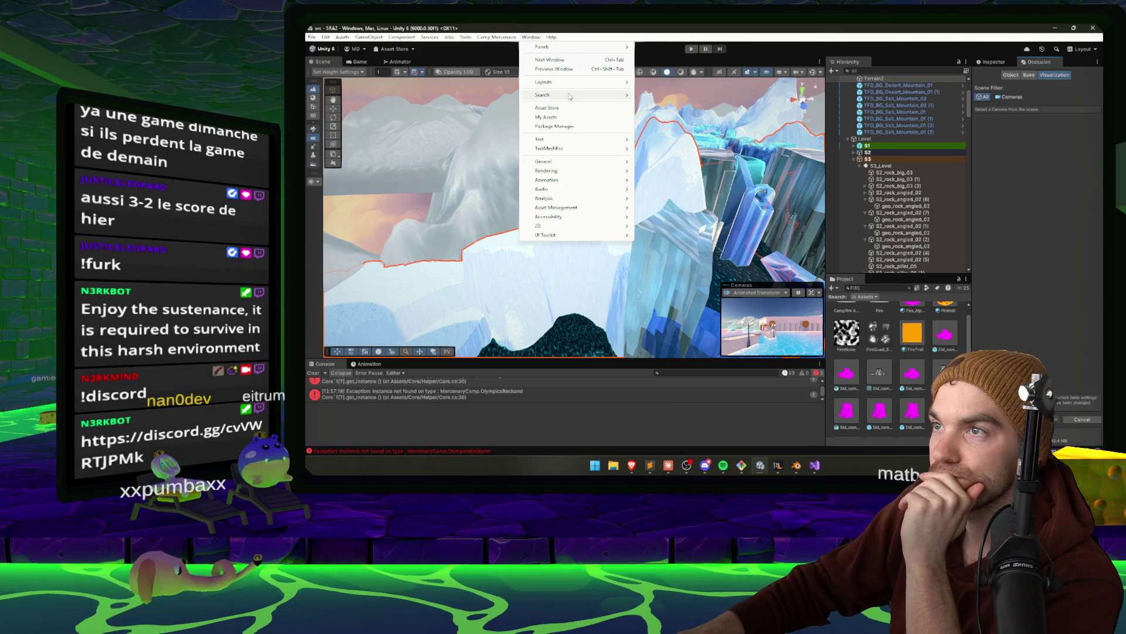
pyautogui.moveTo(563, 95)
pyautogui.moveTo(569, 167)
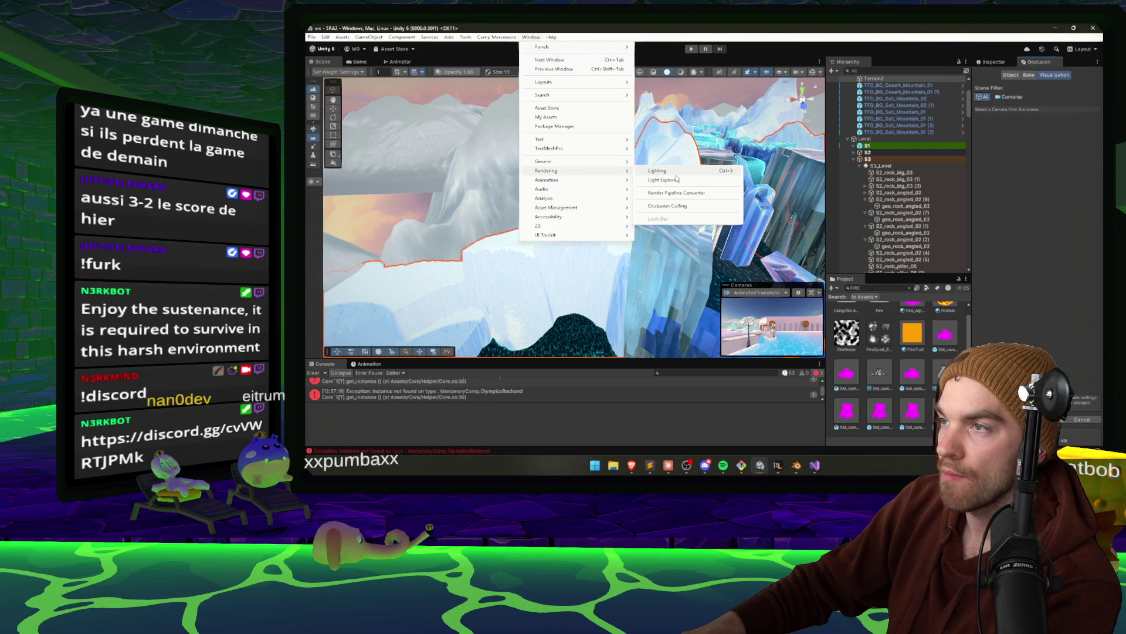
pyautogui.click(675, 171)
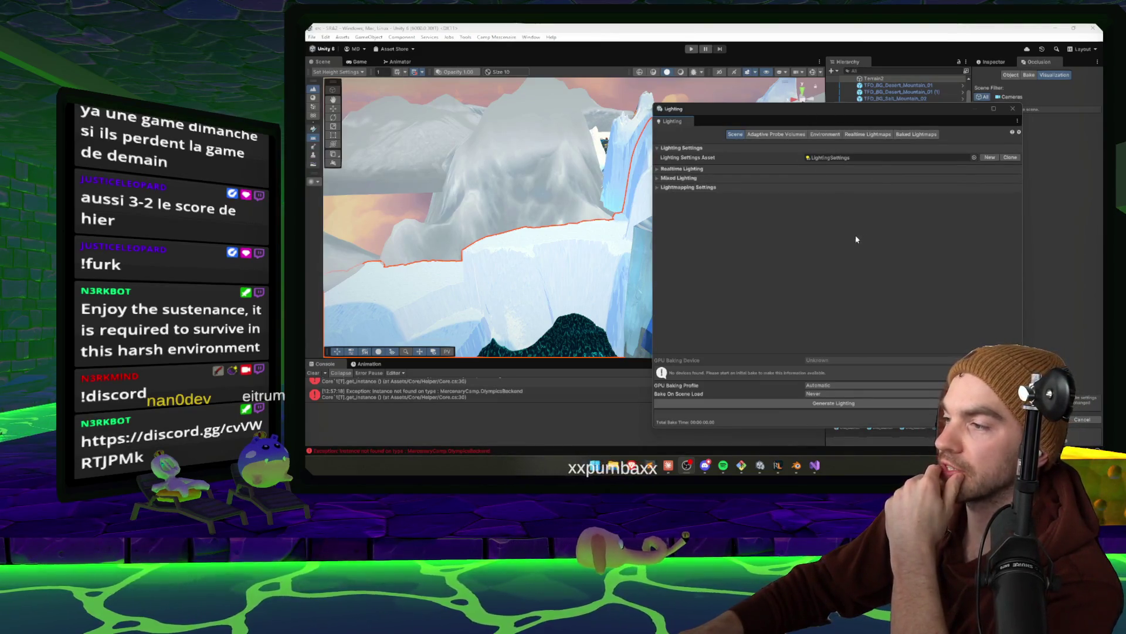
pyautogui.moveTo(784, 108); pyautogui.dragTo(665, 96)
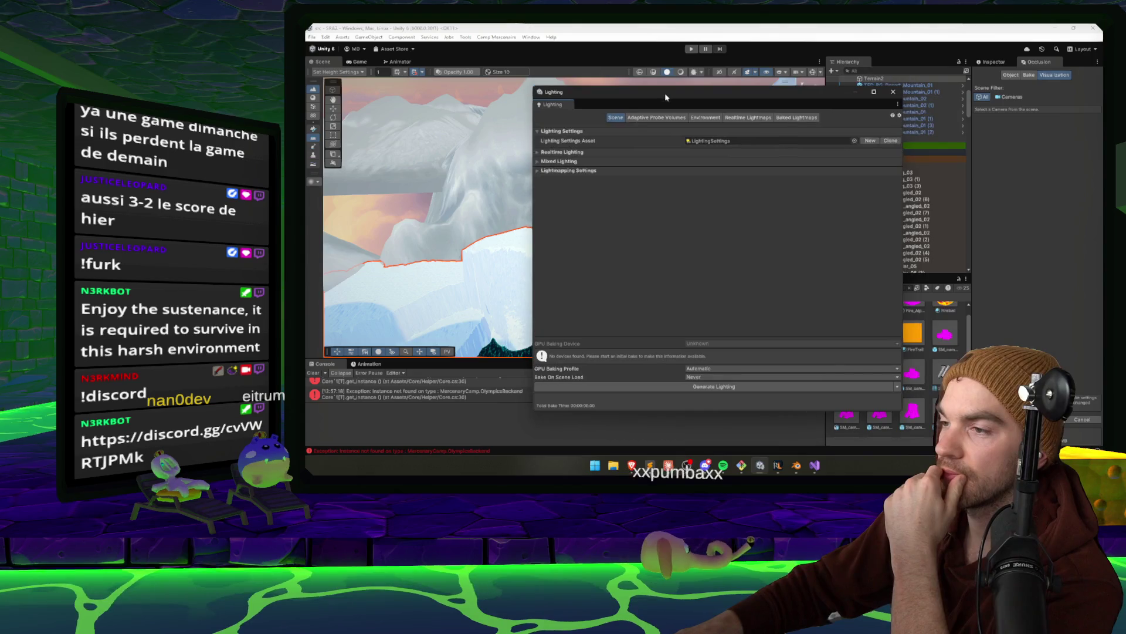
# Generate the scene lighting, watch the bake in Background Tasks, then bring up the browser
pyautogui.click(685, 387)
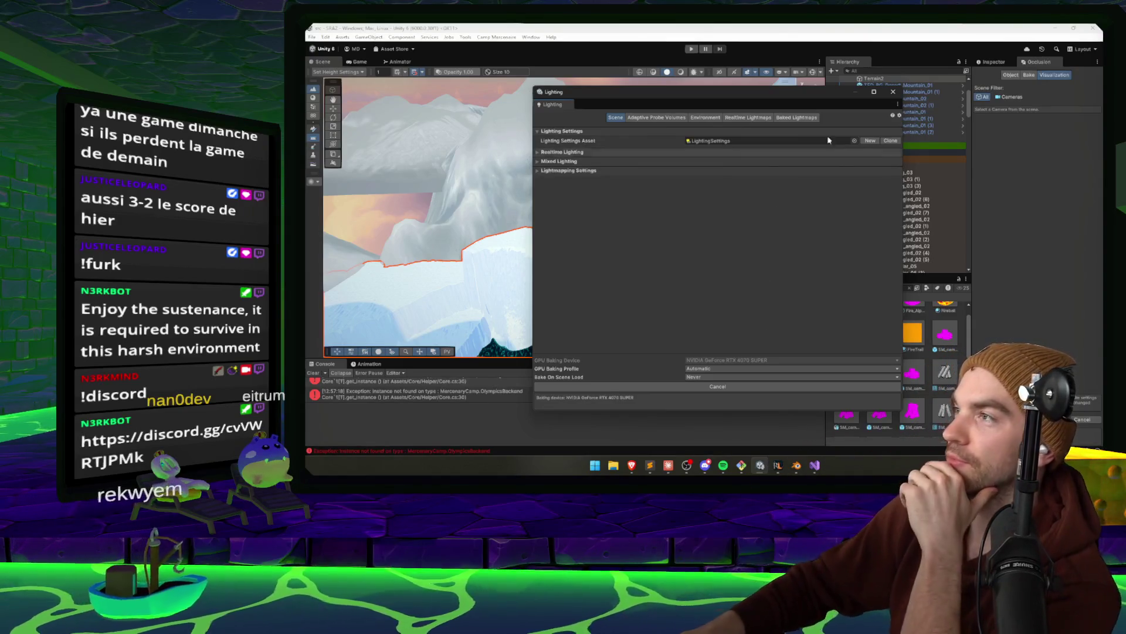
pyautogui.click(1033, 451)
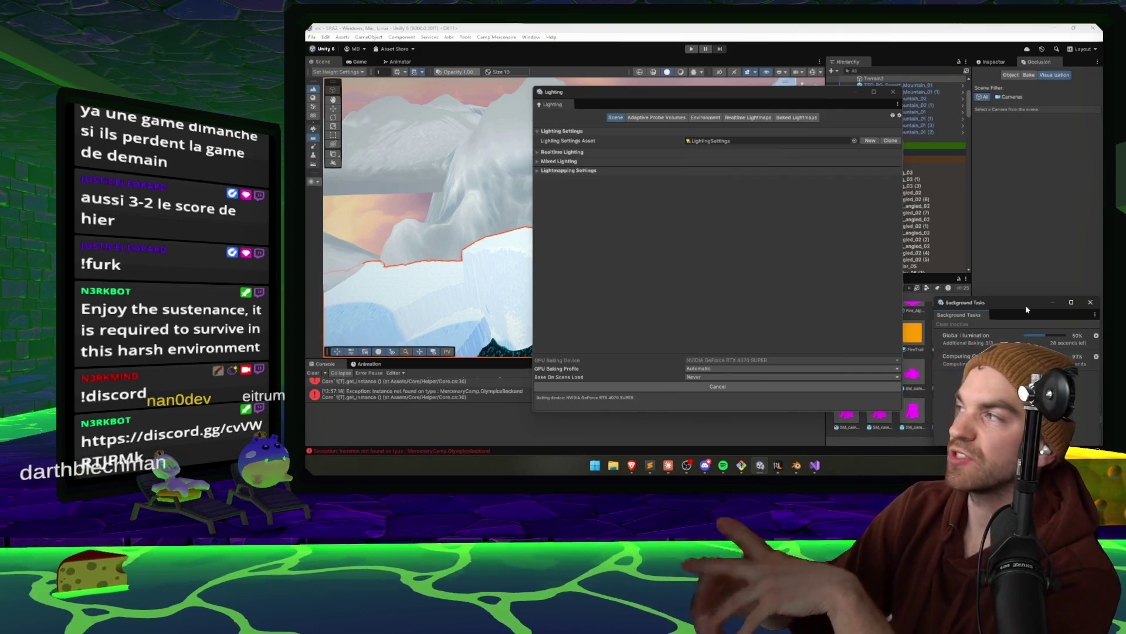
pyautogui.click(631, 465)
pyautogui.click(774, 420)
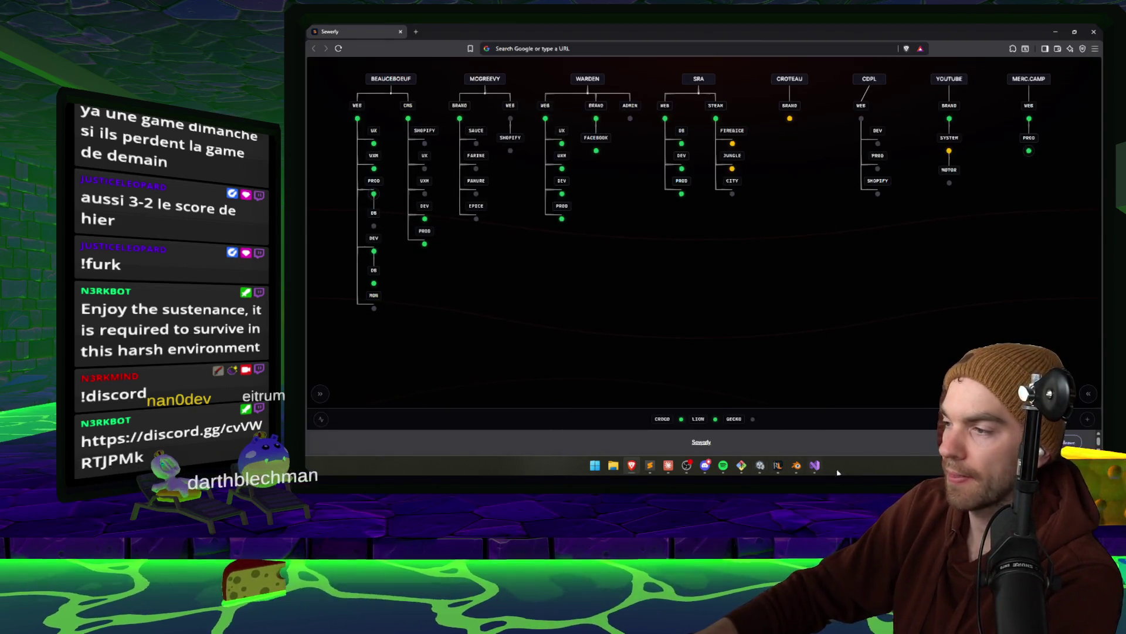
# Send 'dump to rag' in Claude's coyote jump fix chat, then return to Unity
pyautogui.hotkey('alt', 'Tab')
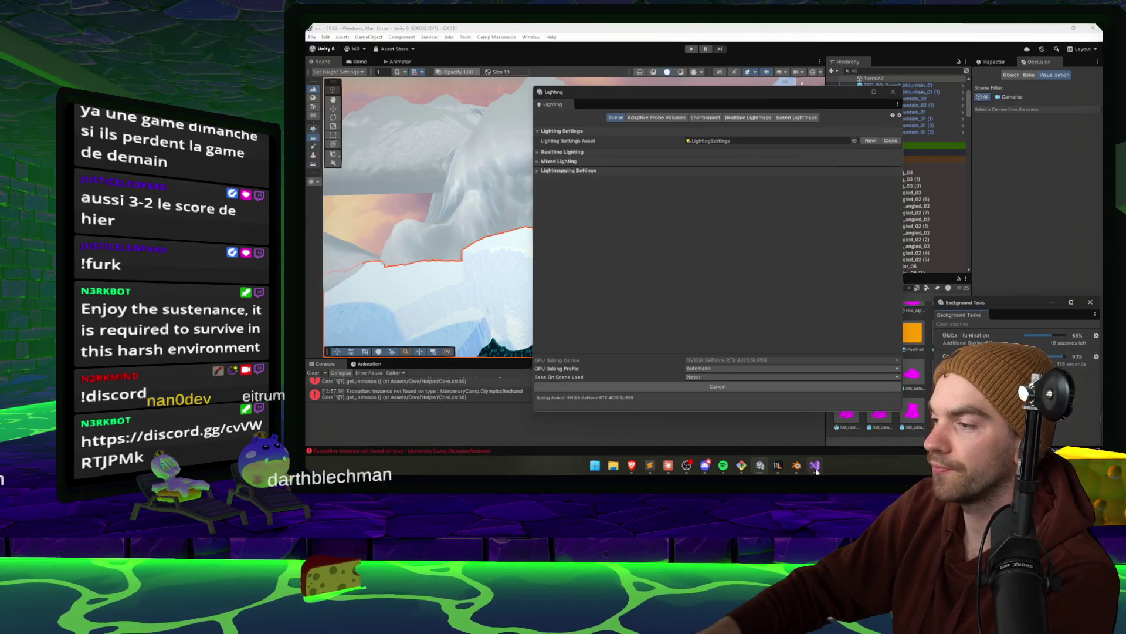
pyautogui.click(668, 465)
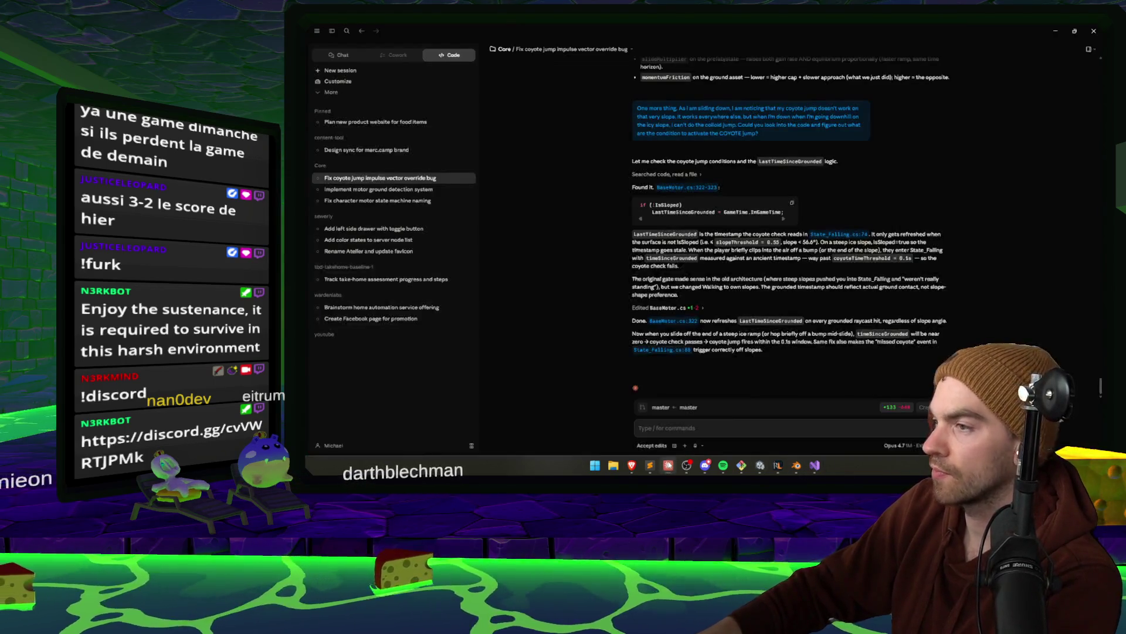
pyautogui.click(699, 428)
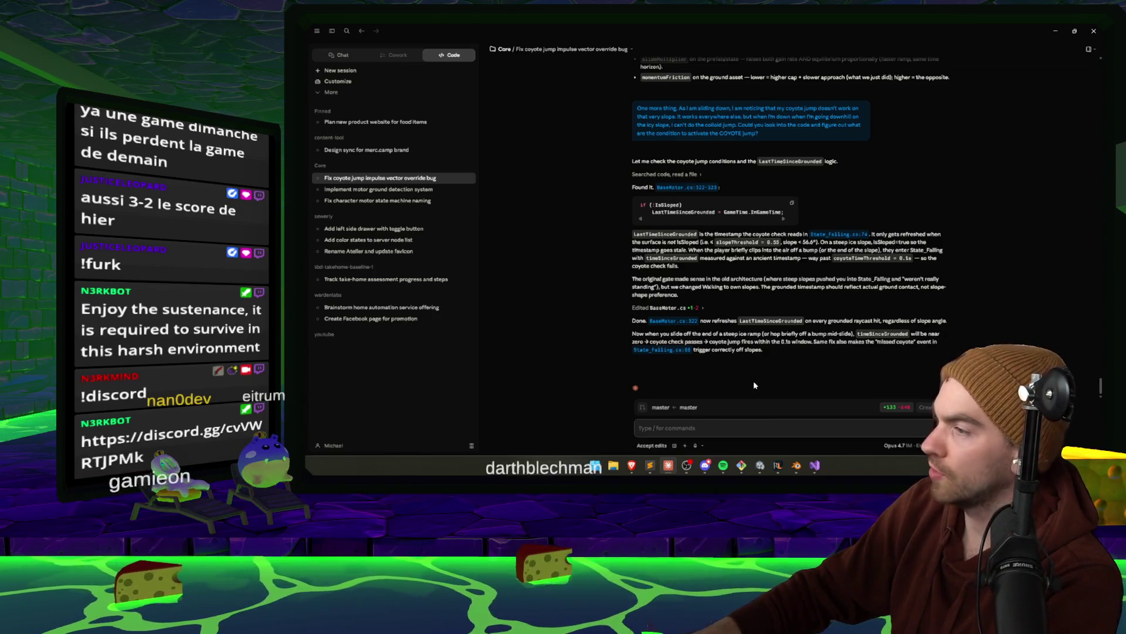
pyautogui.write('dump to rag')
pyautogui.press('Return')
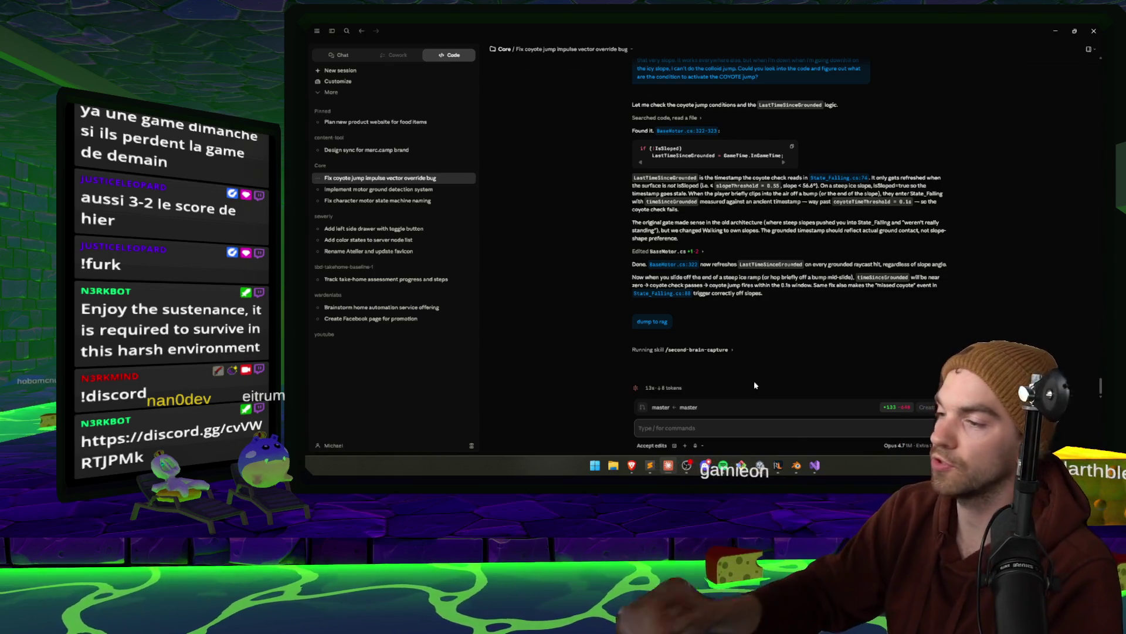
pyautogui.click(763, 467)
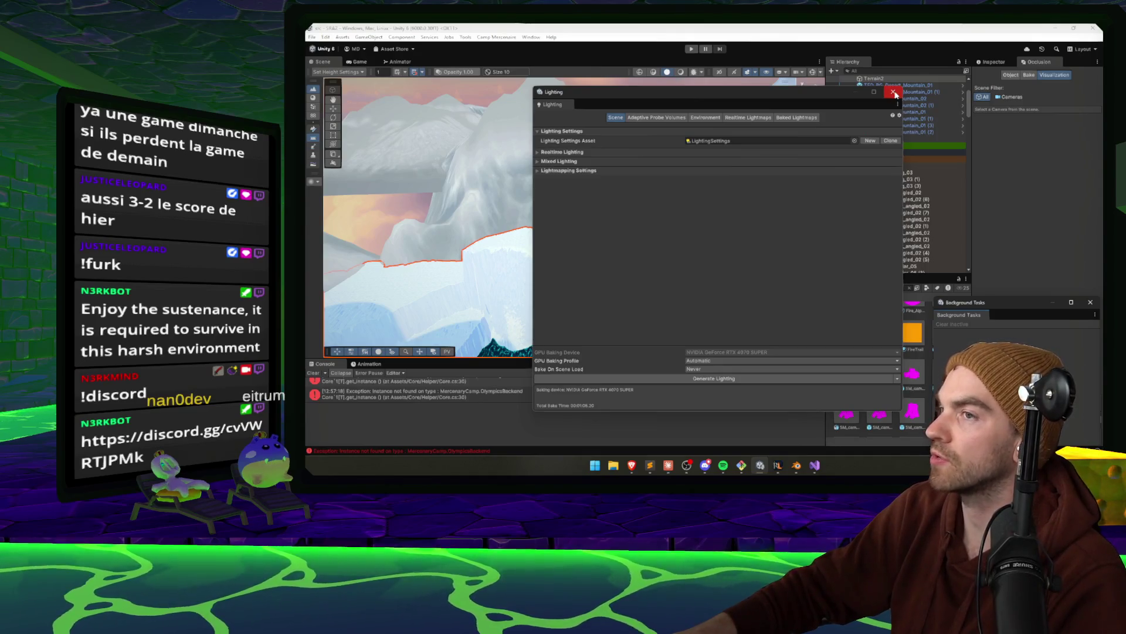
# Close the Lighting and Background Tasks windows and move through the icy level
pyautogui.click(894, 92)
pyautogui.moveTo(692, 176); pyautogui.dragTo(690, 171)
pyautogui.click(1092, 304)
pyautogui.moveTo(639, 234)
pyautogui.mouseDown()
pyautogui.moveTo(634, 224)
pyautogui.moveTo(643, 339)
pyautogui.moveTo(700, 349)
pyautogui.moveTo(308, 381)
pyautogui.mouseUp()
# Collapse S3 and S4, expand S1 > S1_GameTriggers, and frame the S1_Respawn point
pyautogui.doubleClick(867, 145)
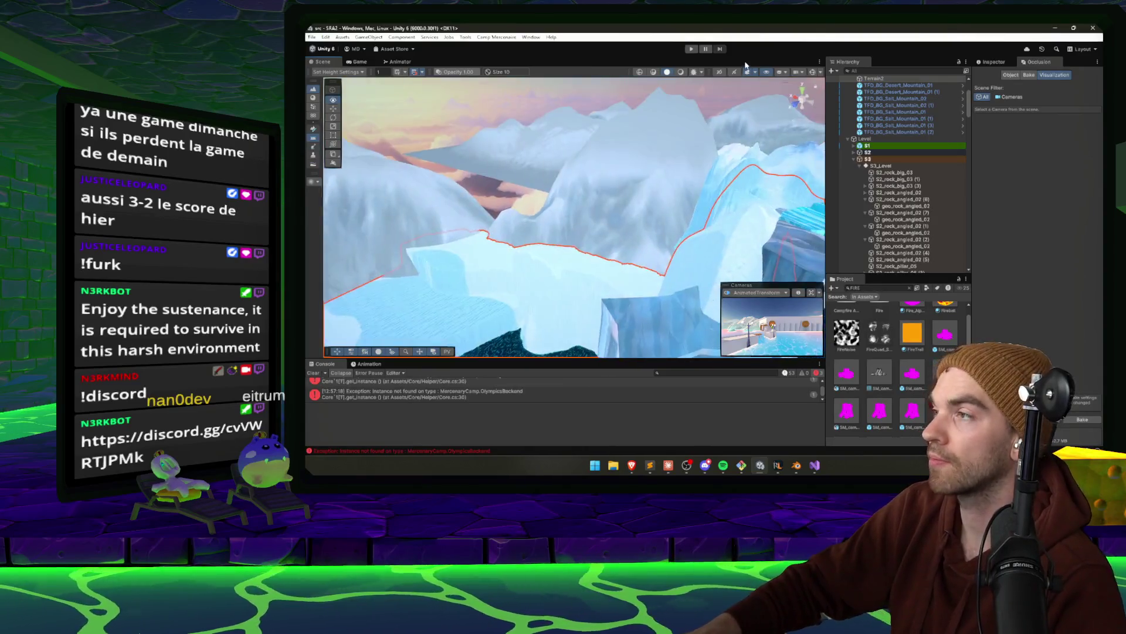
pyautogui.click(853, 159)
pyautogui.click(859, 166)
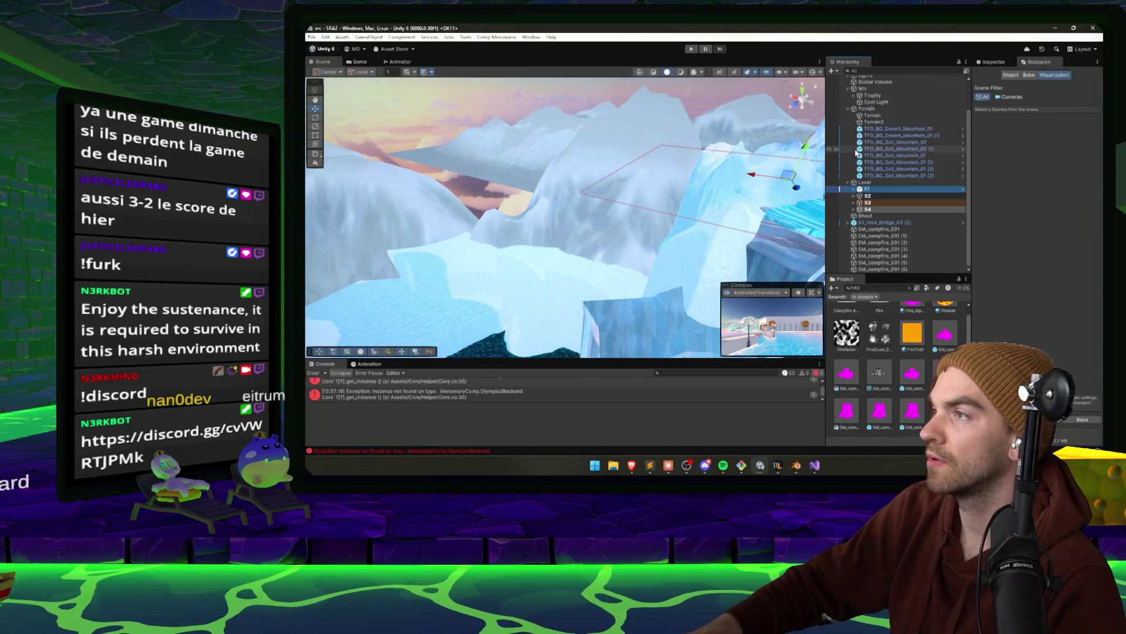
pyautogui.click(856, 189)
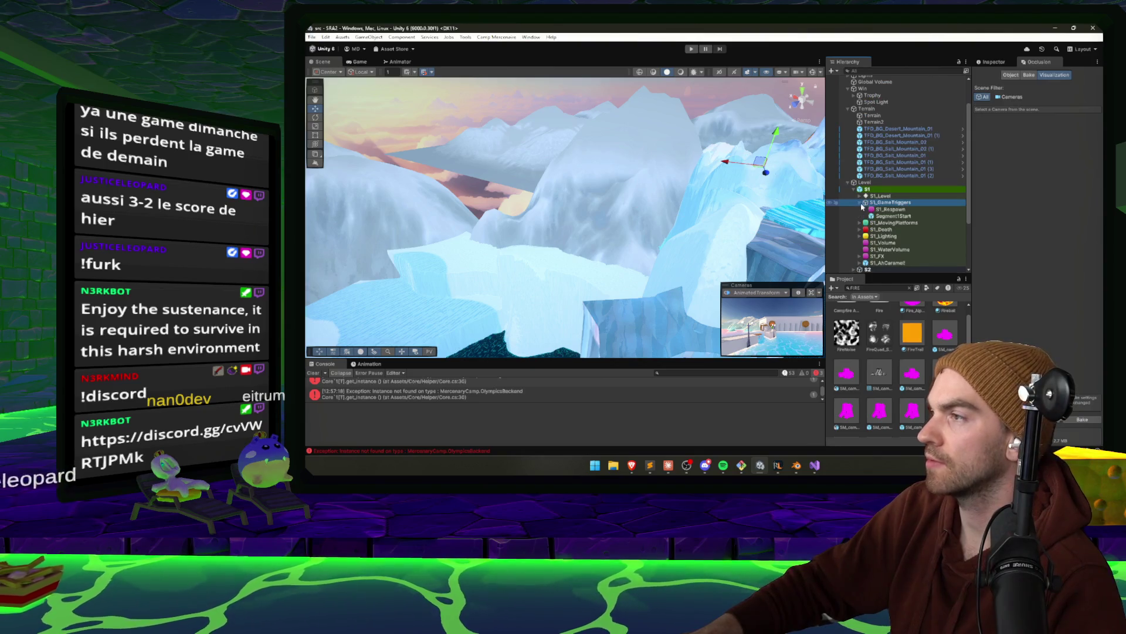
pyautogui.click(859, 202)
pyautogui.doubleClick(890, 209)
pyautogui.moveTo(752, 127)
pyautogui.mouseDown()
pyautogui.moveTo(762, 101)
pyautogui.moveTo(763, 170)
pyautogui.moveTo(730, 108)
pyautogui.moveTo(497, 143)
pyautogui.moveTo(599, 173)
pyautogui.mouseUp()
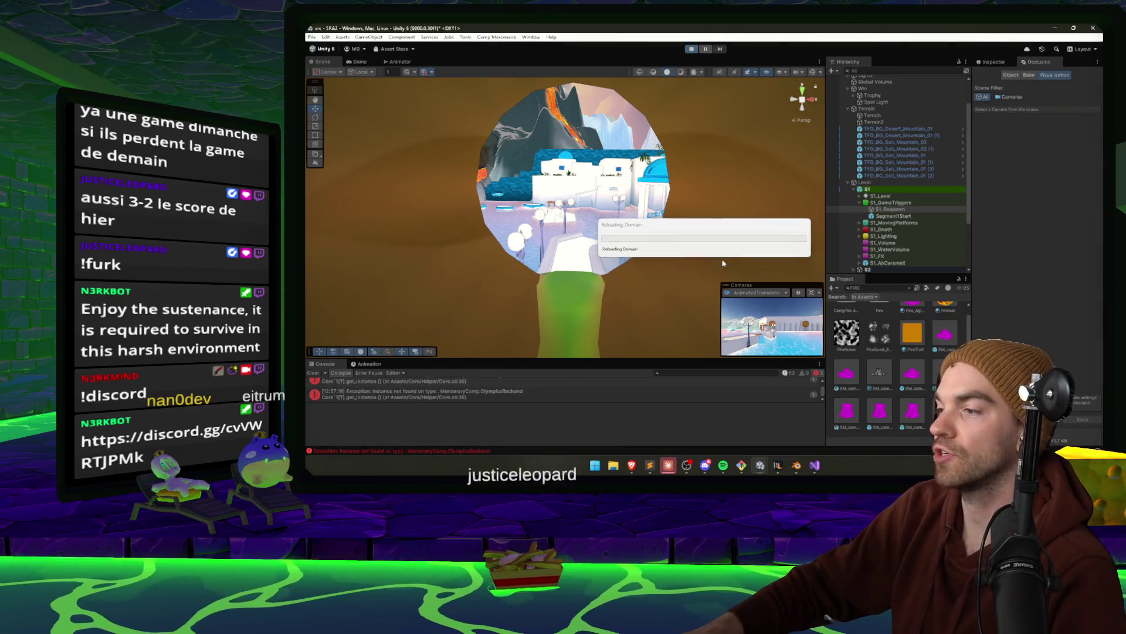
# Return to the running game in Unity and stop play mode
pyautogui.hotkey('alt', 'Tab')
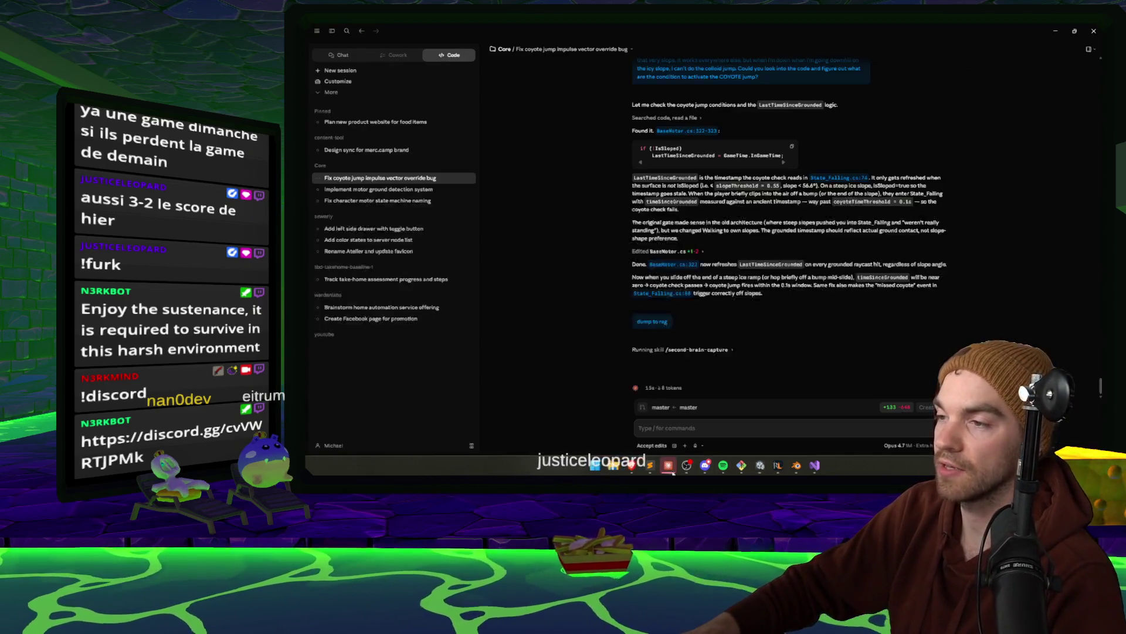
pyautogui.click(759, 465)
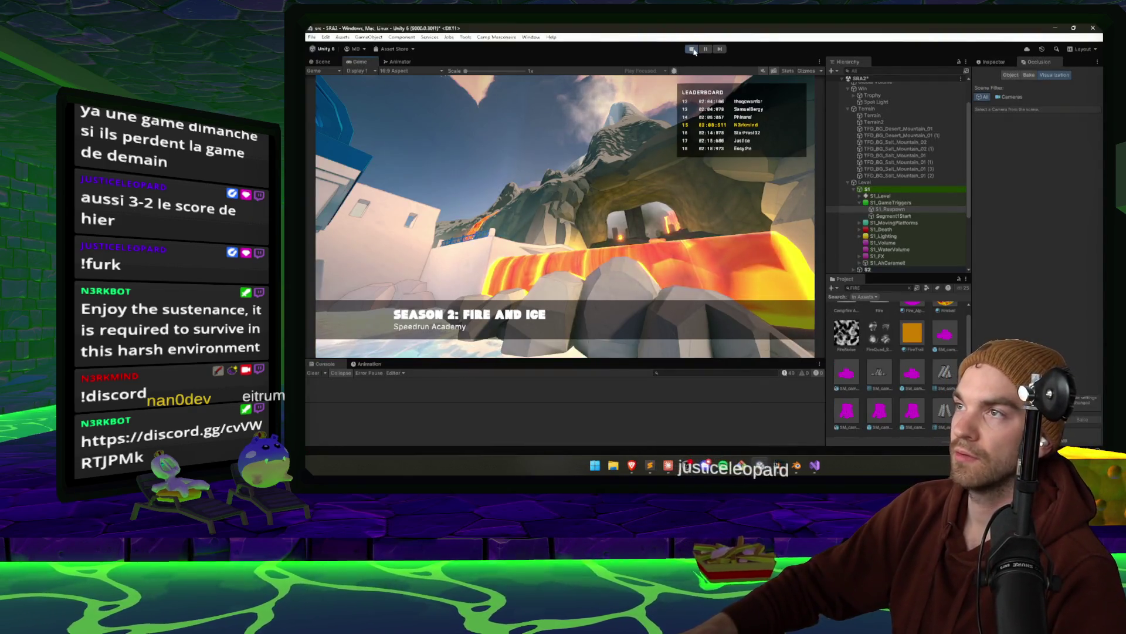
pyautogui.click(693, 49)
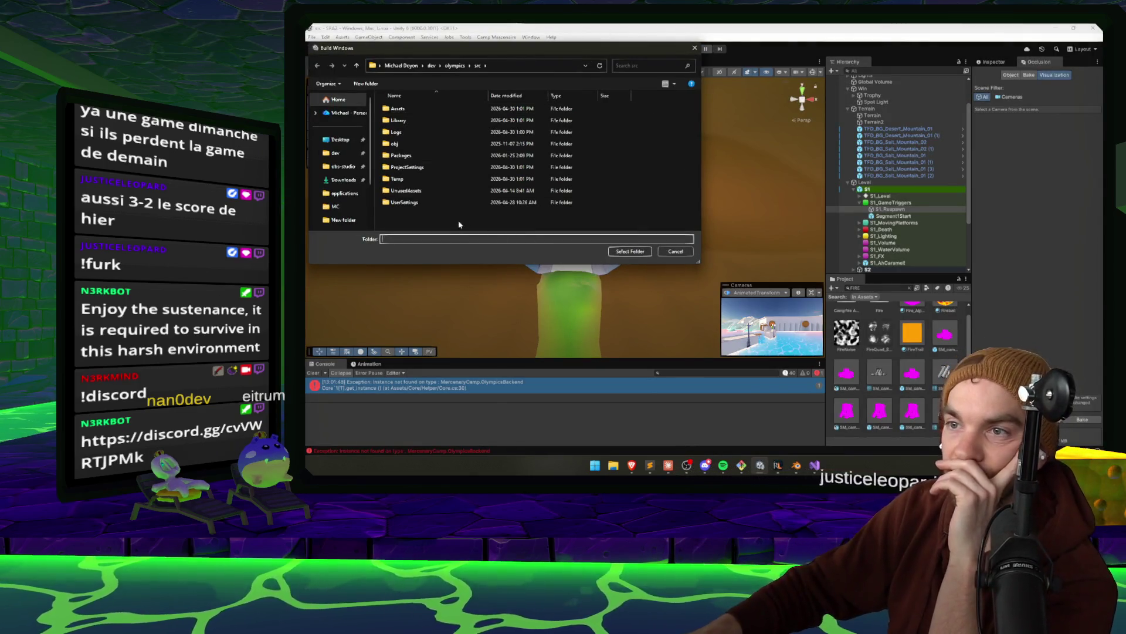
# Try the desktop as the build destination and dismiss the invalid build path warnings
pyautogui.click(352, 140)
pyautogui.click(629, 251)
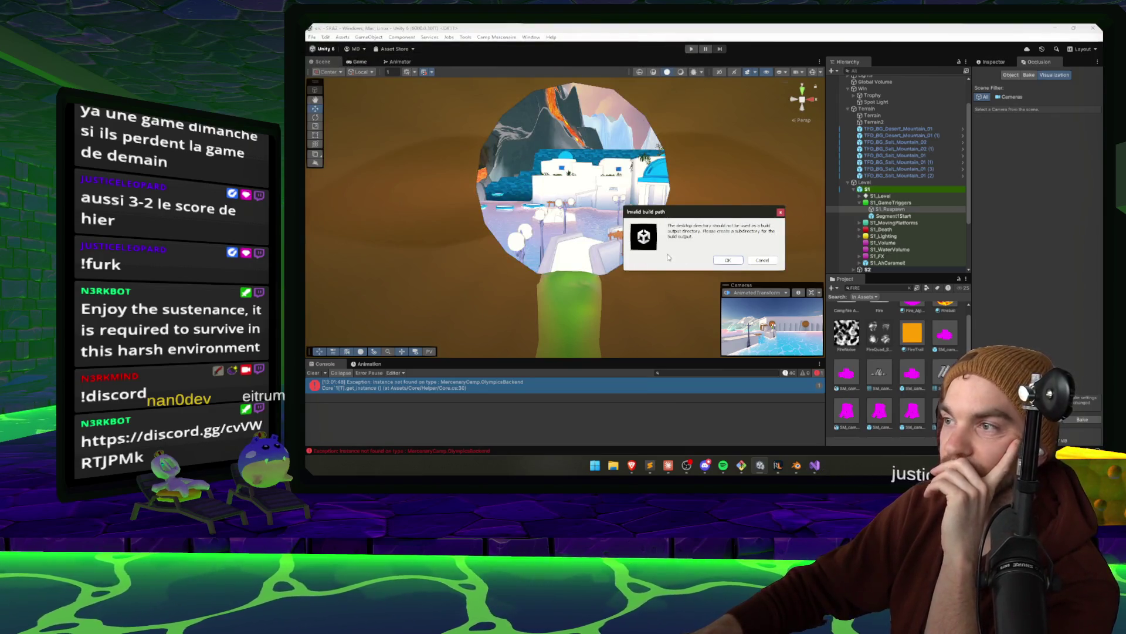
pyautogui.click(729, 261)
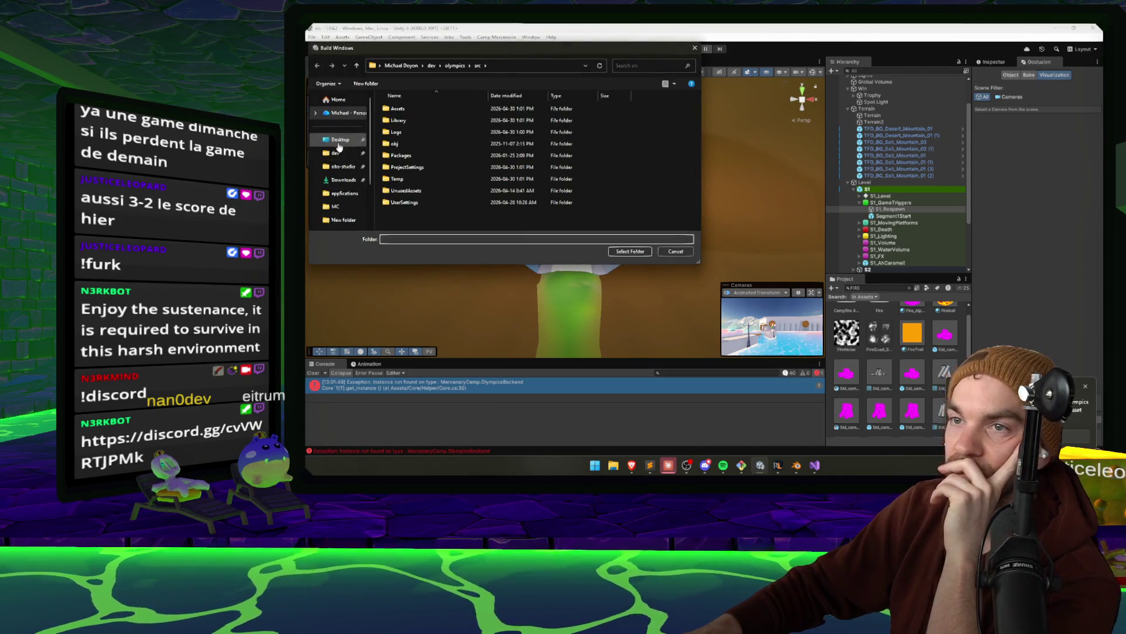
pyautogui.click(630, 251)
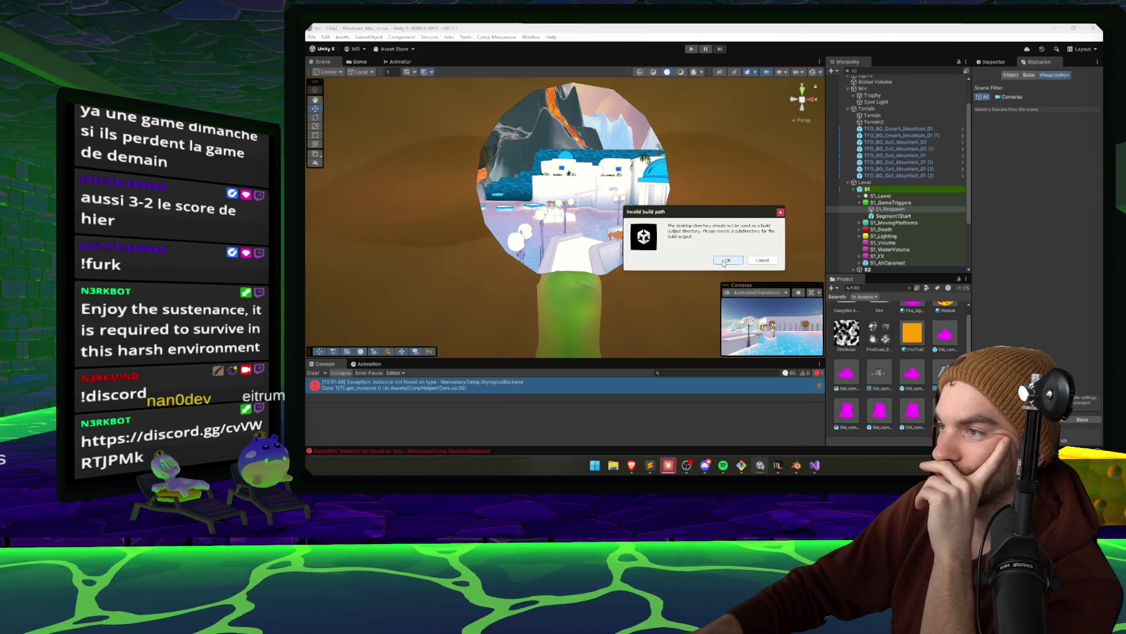
pyautogui.click(727, 260)
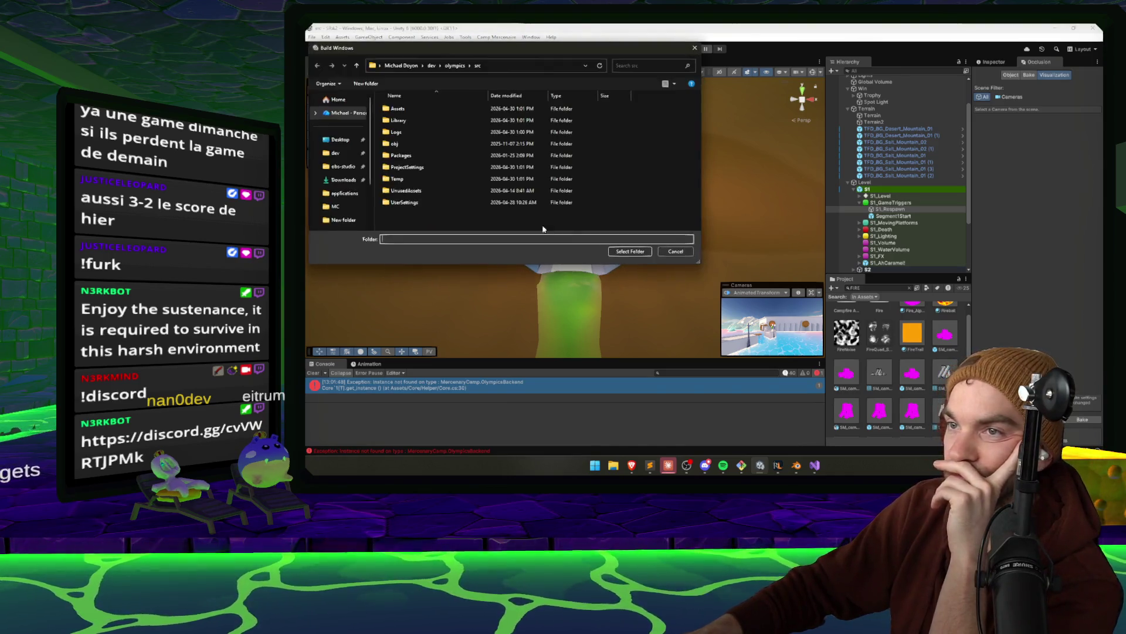
# Create a BUILD folder inside src as the build output and allow Claude's command
pyautogui.rightClick(478, 222)
pyautogui.moveTo(506, 351)
pyautogui.click(592, 361)
pyautogui.write('BUILD')
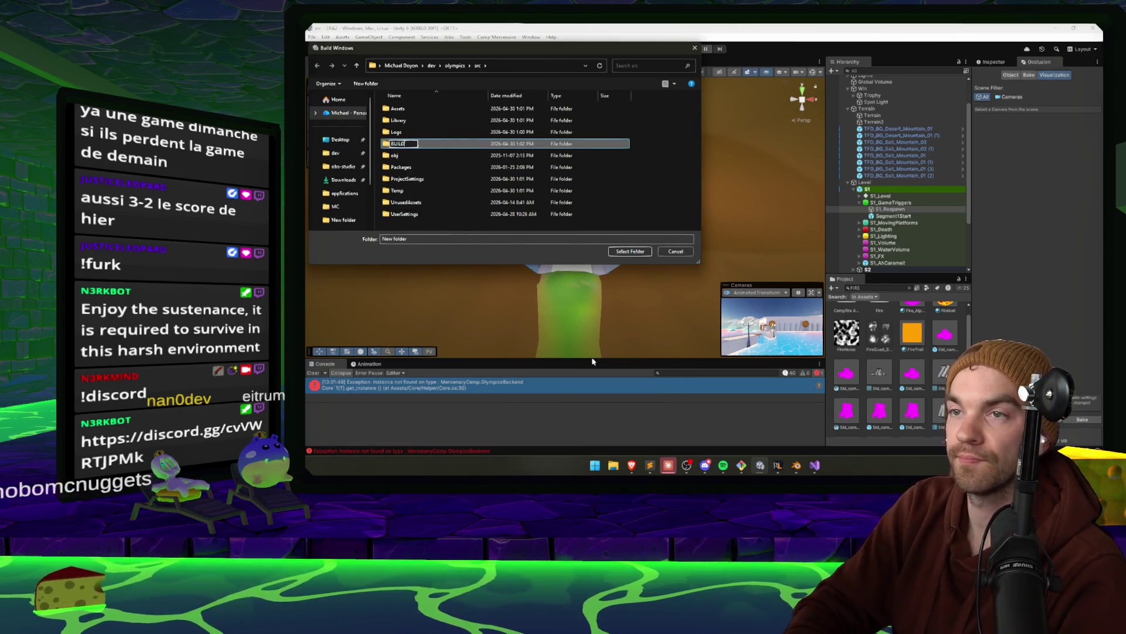
pyautogui.press('Return')
pyautogui.press('Return')
pyautogui.press('Return')
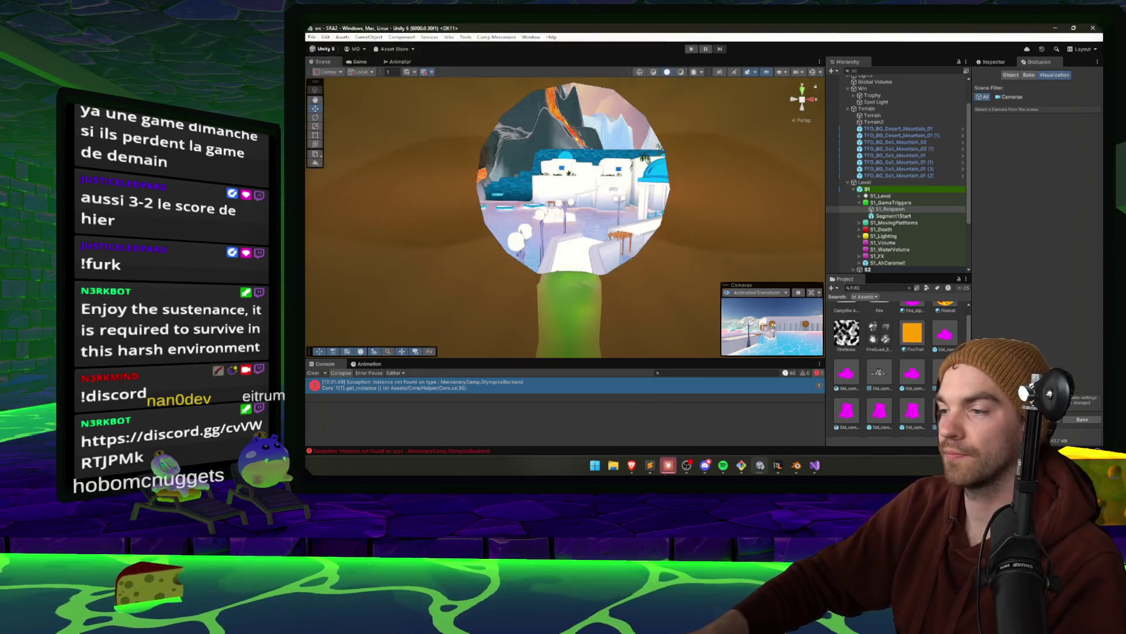
pyautogui.hotkey('alt', 'Tab')
pyautogui.click(925, 387)
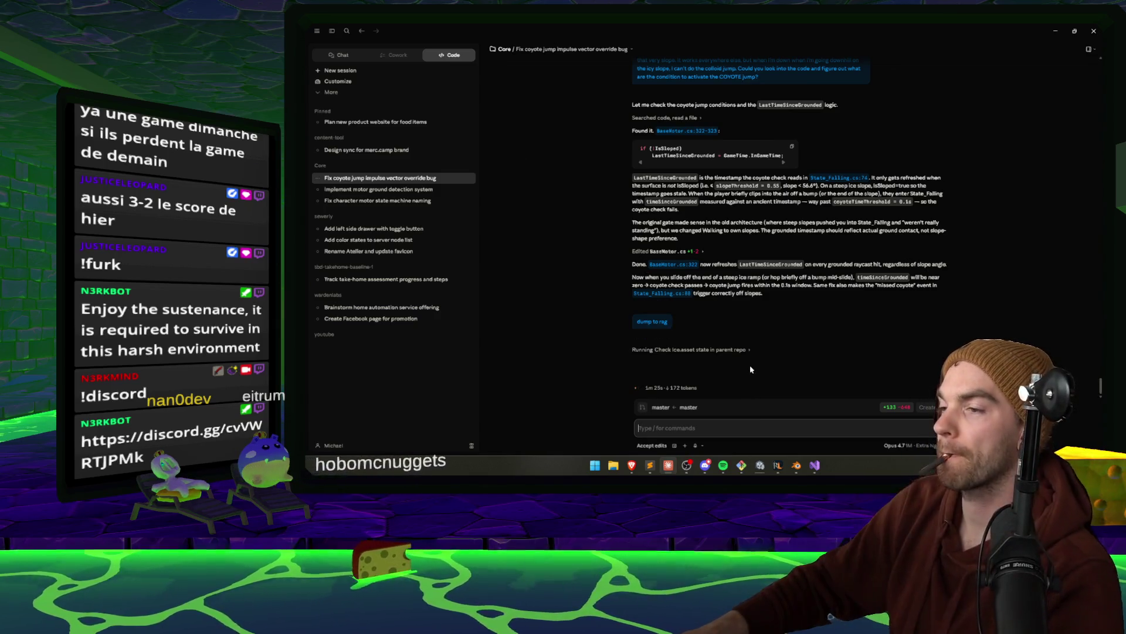
# Switch from Claude to the Blender window from the taskbar
pyautogui.click(804, 469)
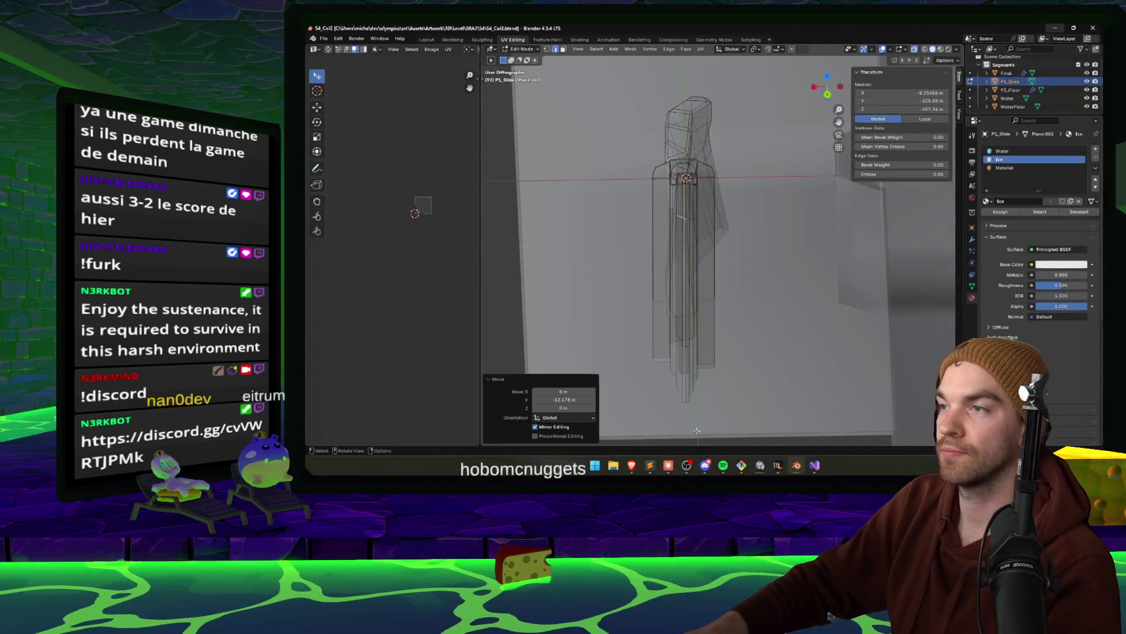
pyautogui.moveTo(632, 465)
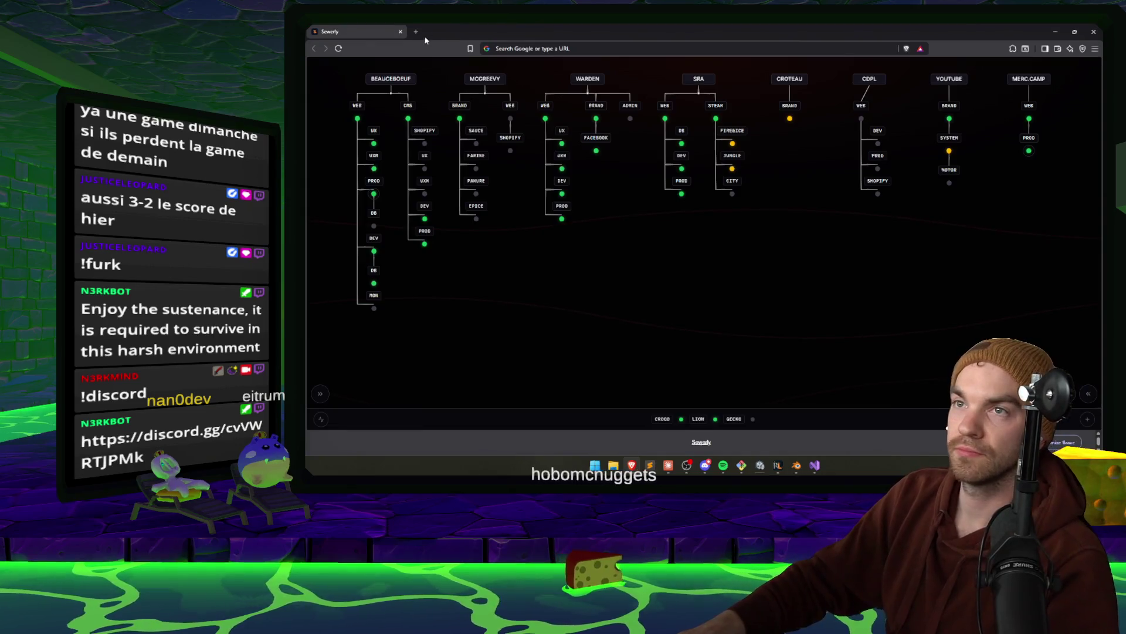
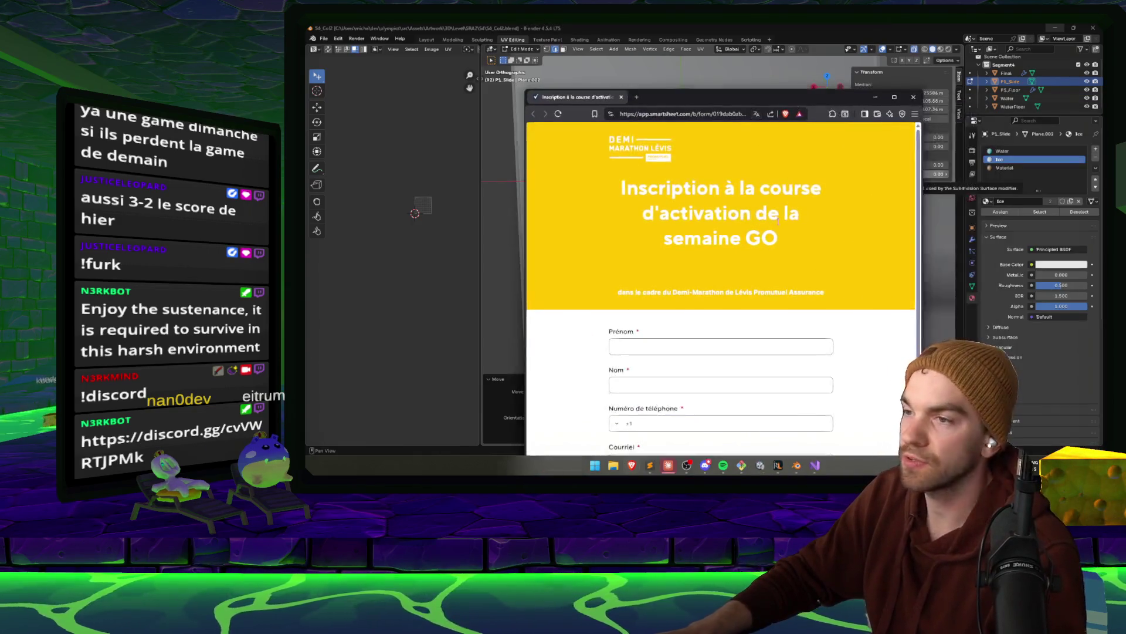
# Scroll the Smartsheet race registration form, then switch away from it back to Blender
pyautogui.scroll(-2, 789, 233)
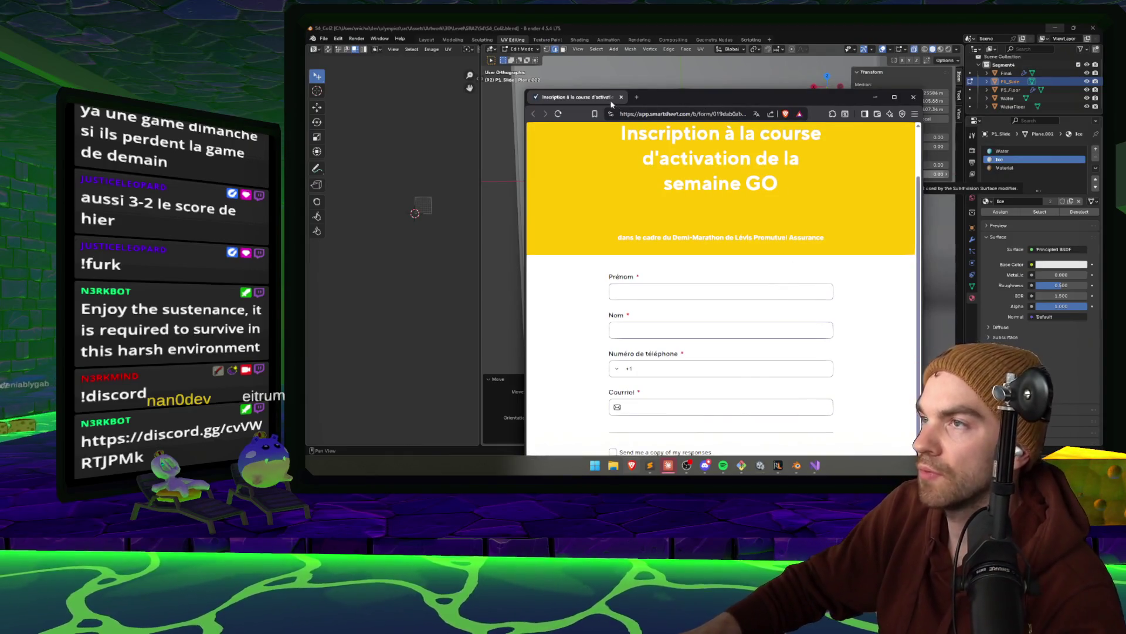
pyautogui.hotkey('alt', 'Tab')
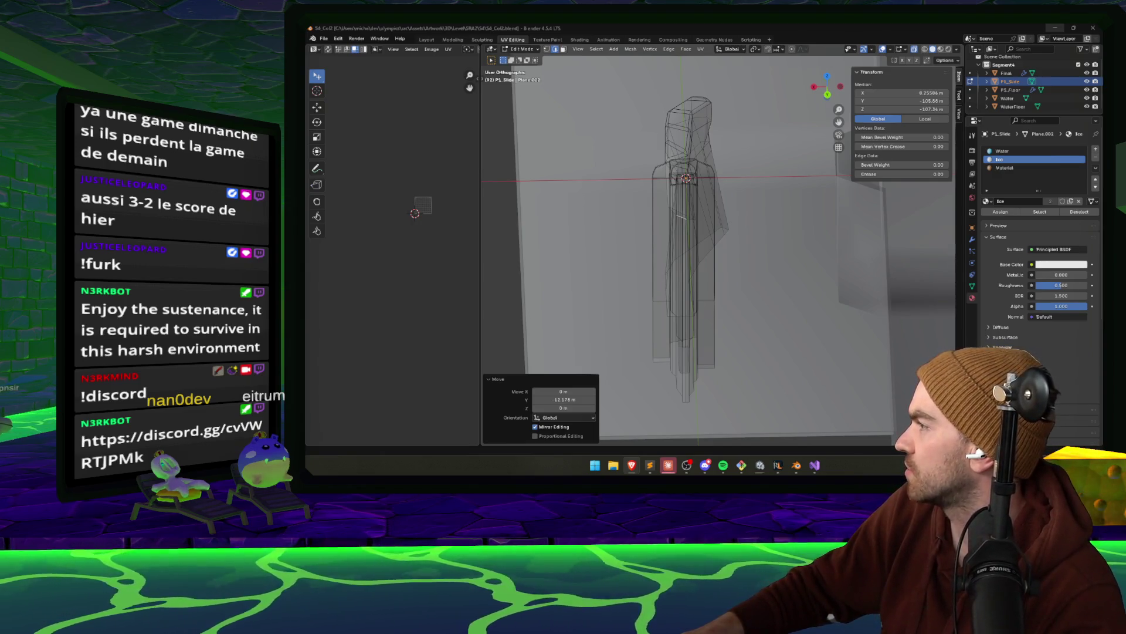
# Switch from Blender to the Claude session on the coyote jump impulse bug
pyautogui.hotkey('alt', 'Tab')
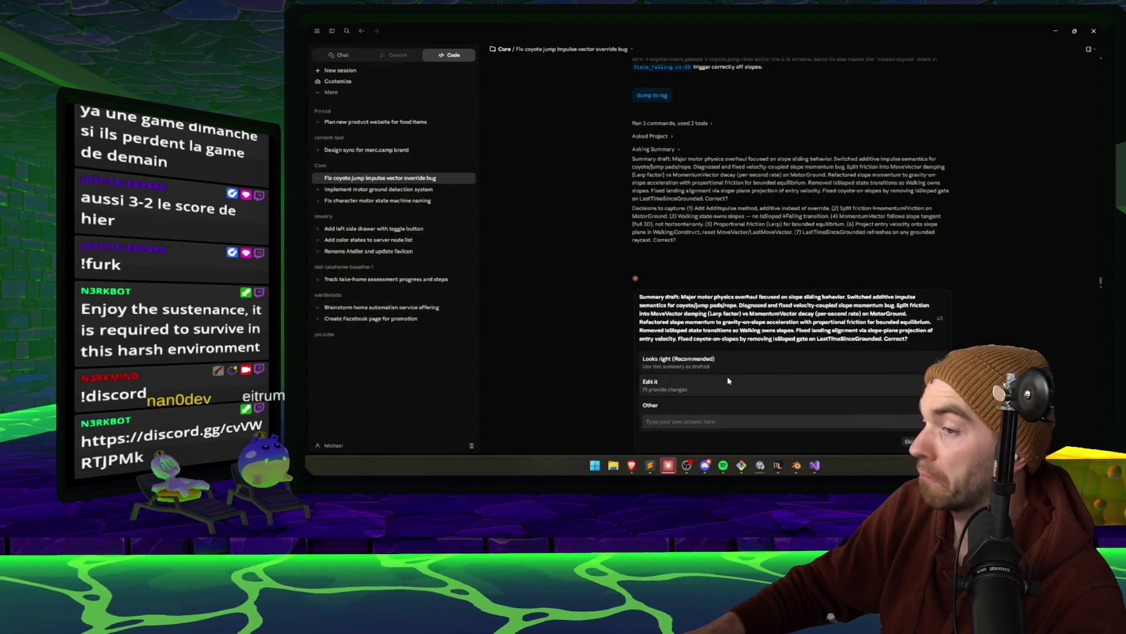
# Accept the summary draft with 'Looks right (Recommended)' and bring RuneLite to the front
pyautogui.click(715, 362)
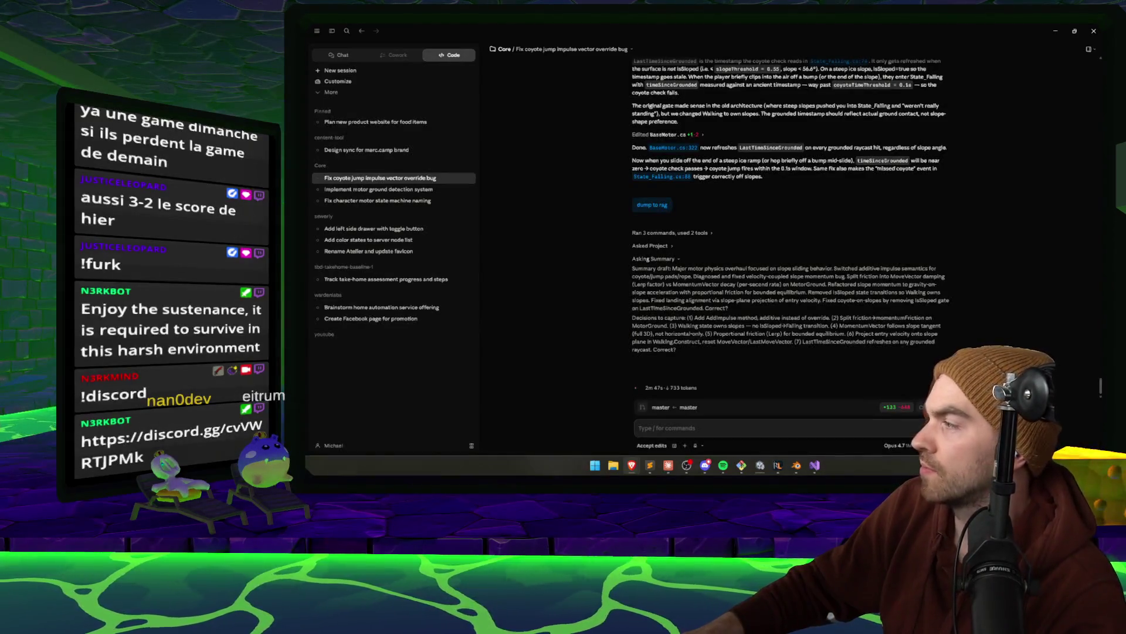
pyautogui.click(778, 465)
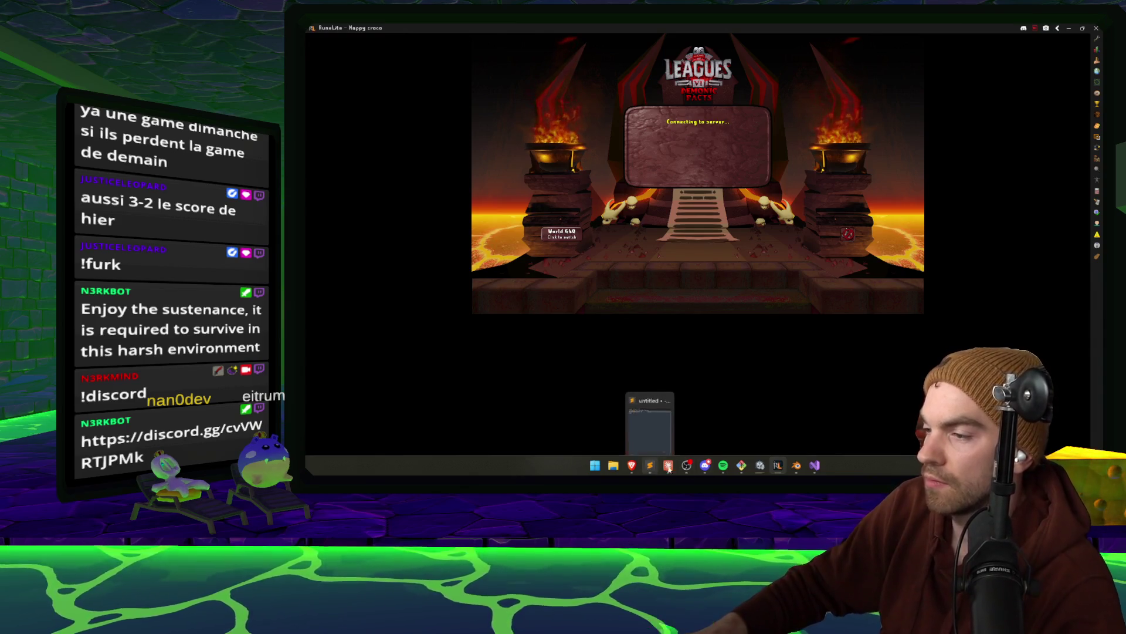
# Enter the game world from the RuneLite welcome screen
pyautogui.moveTo(669, 465)
pyautogui.moveTo(820, 428)
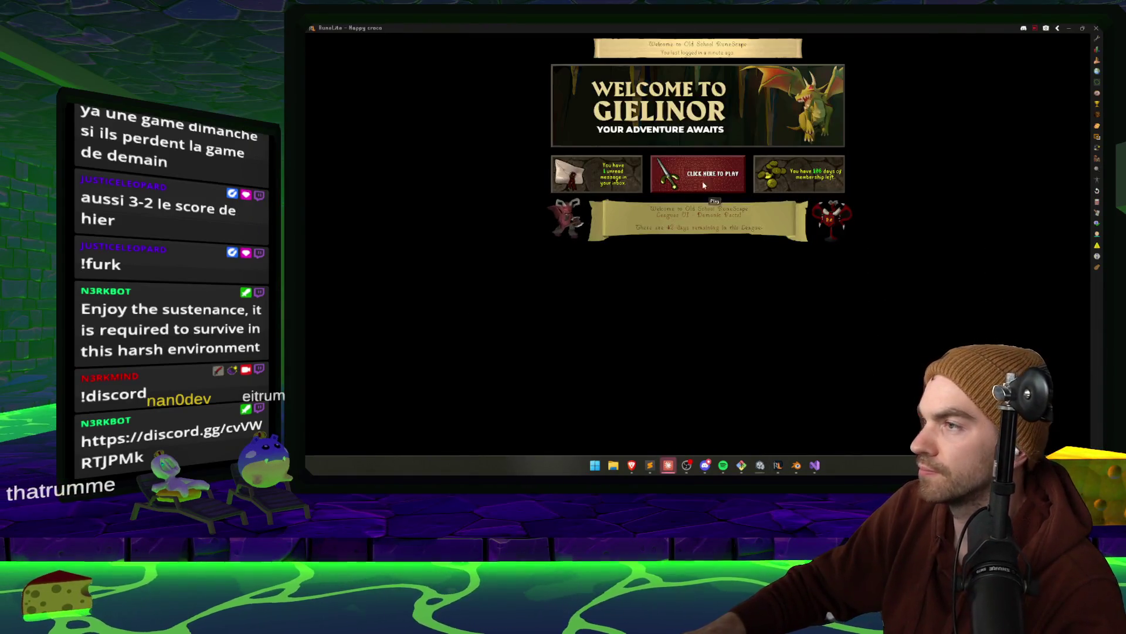
pyautogui.click(710, 251)
# Rotate the camera around the mining character, then return to the Claude session
pyautogui.press('Left')
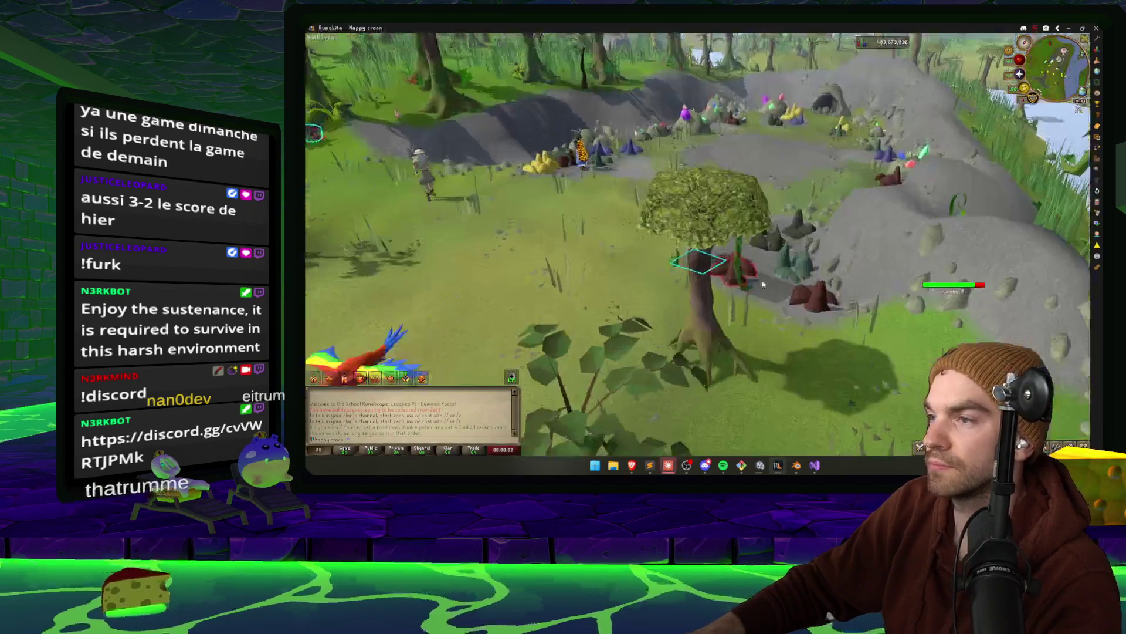
pyautogui.press('Left')
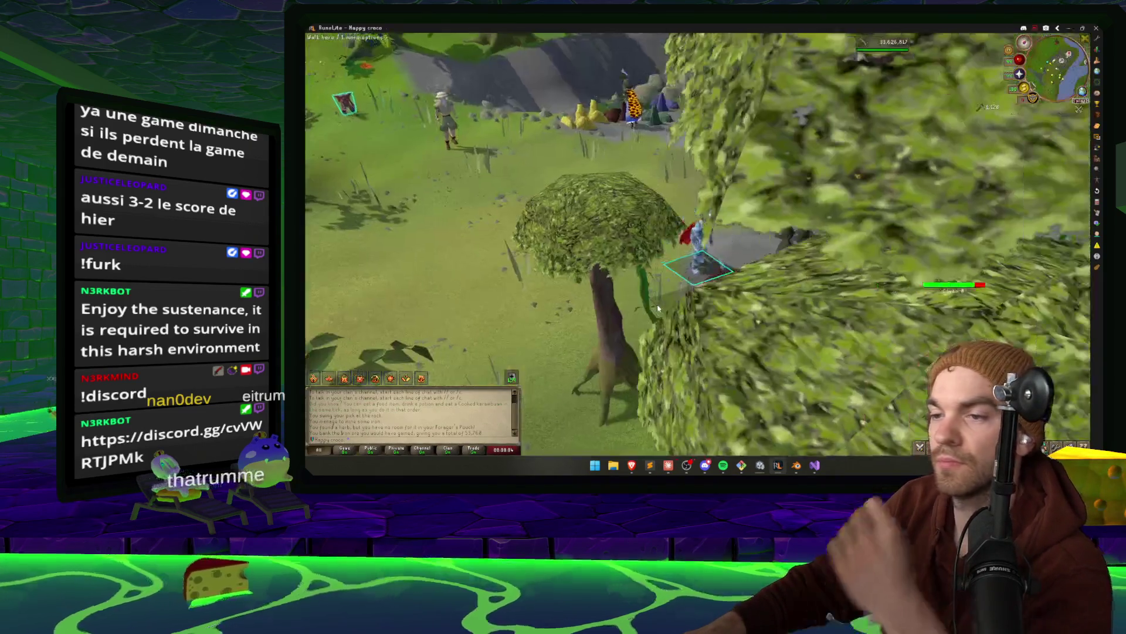
pyautogui.press('Left')
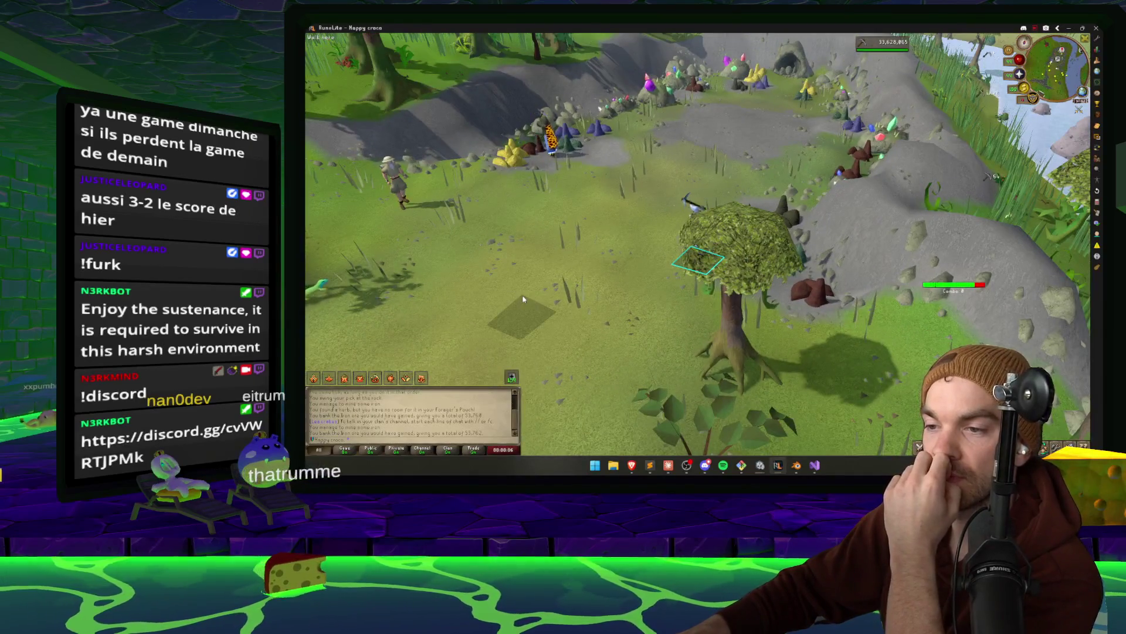
pyautogui.press('Escape')
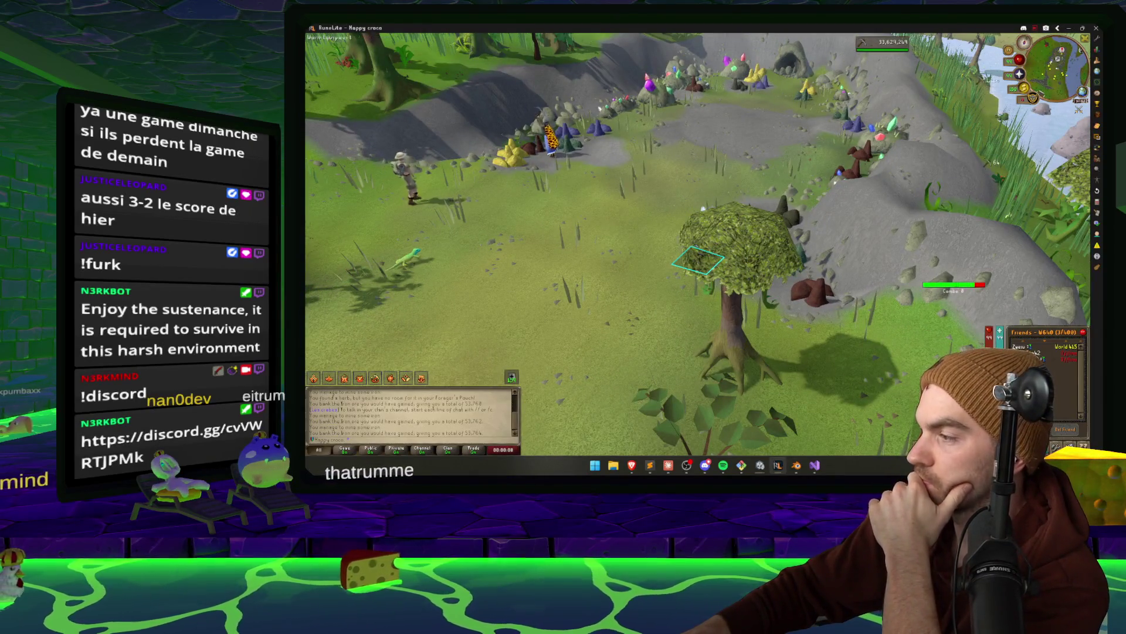
pyautogui.press('Left')
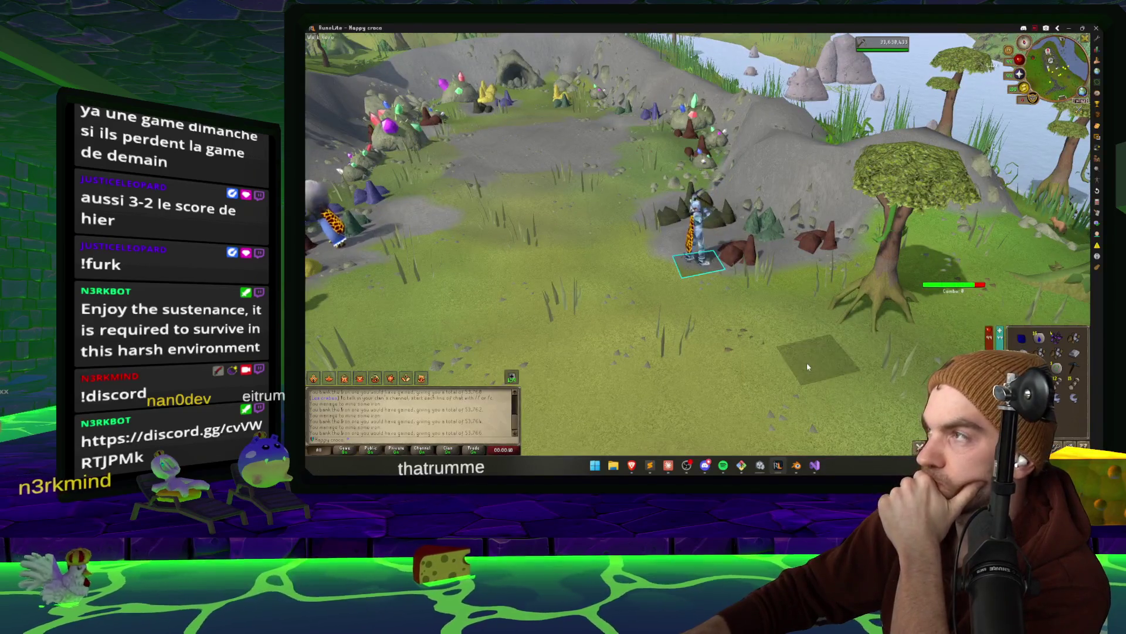
pyautogui.click(669, 465)
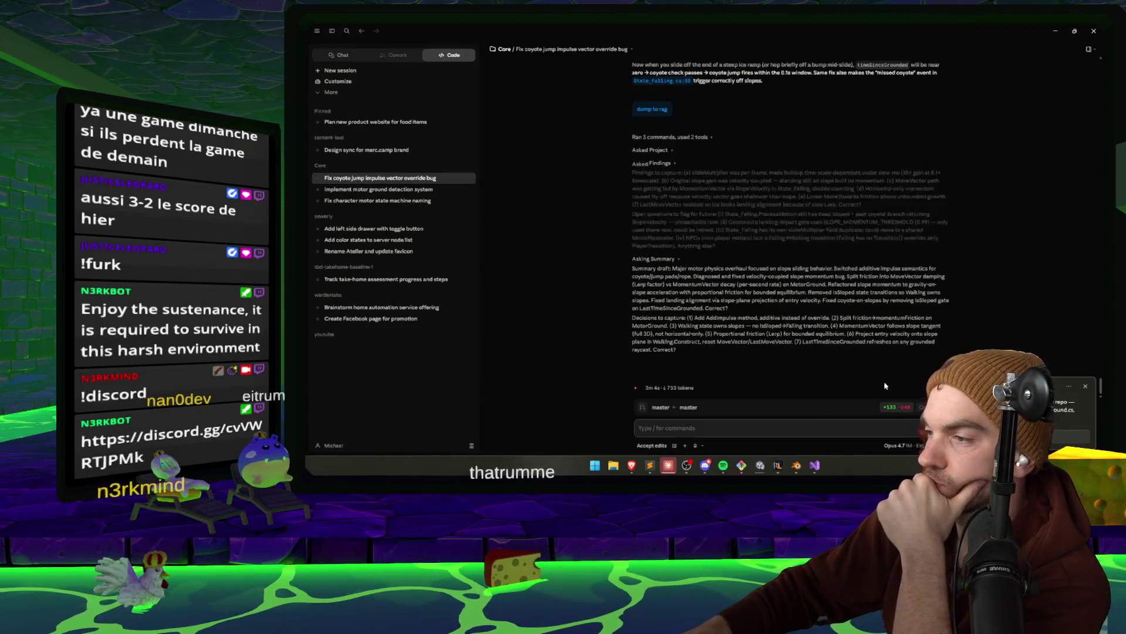
# Confirm the files touched, tech stack, tags and filename slug with 'Looks right'
pyautogui.click(742, 359)
pyautogui.click(726, 364)
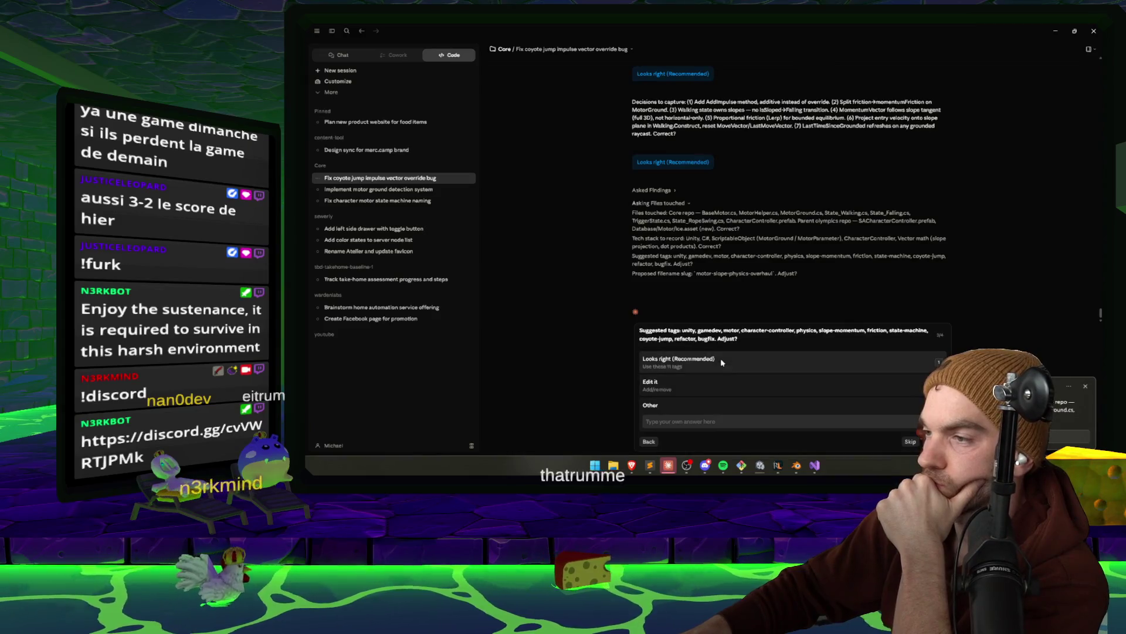
pyautogui.click(721, 357)
pyautogui.click(726, 351)
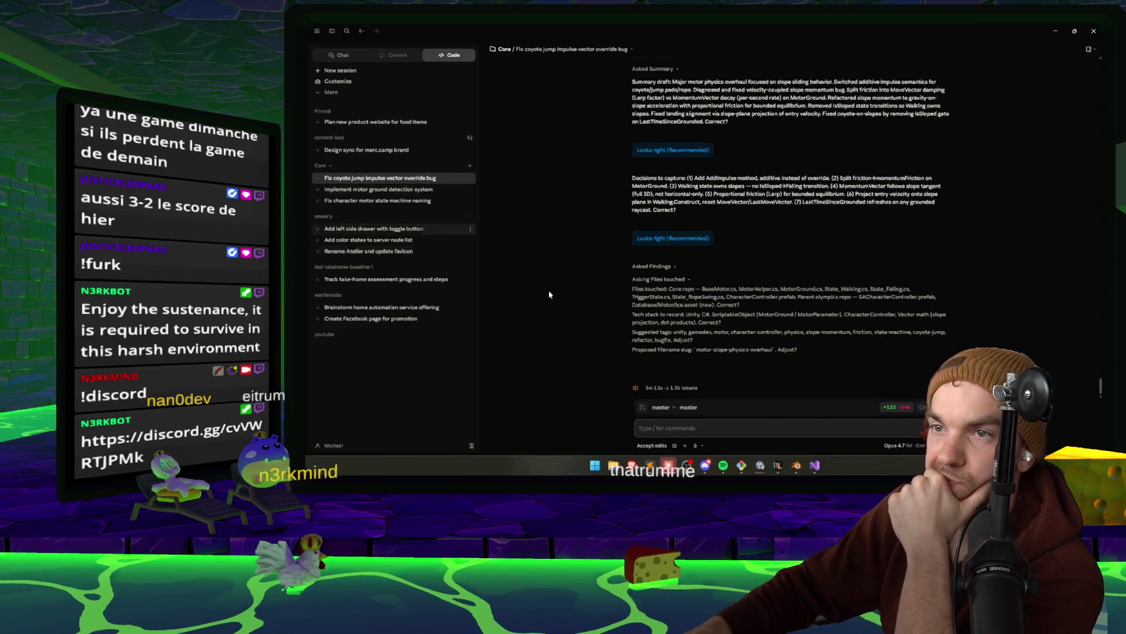
# Delete the 'Track take-home assessment progress and steps' session
pyautogui.moveTo(760, 469)
pyautogui.moveTo(793, 429)
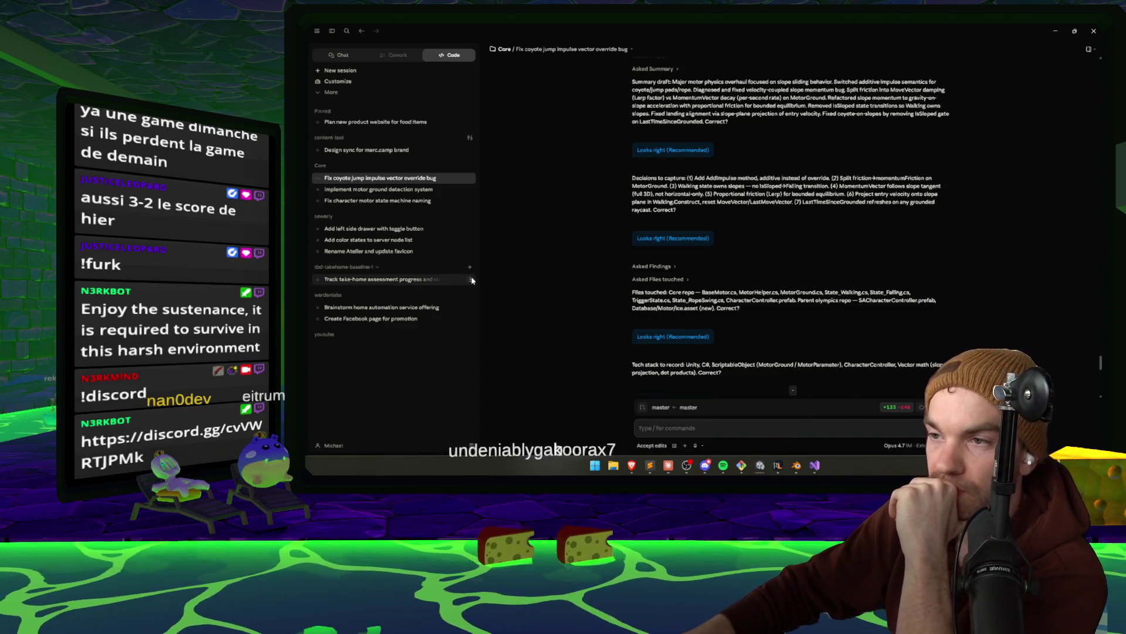
pyautogui.click(470, 279)
pyautogui.click(437, 365)
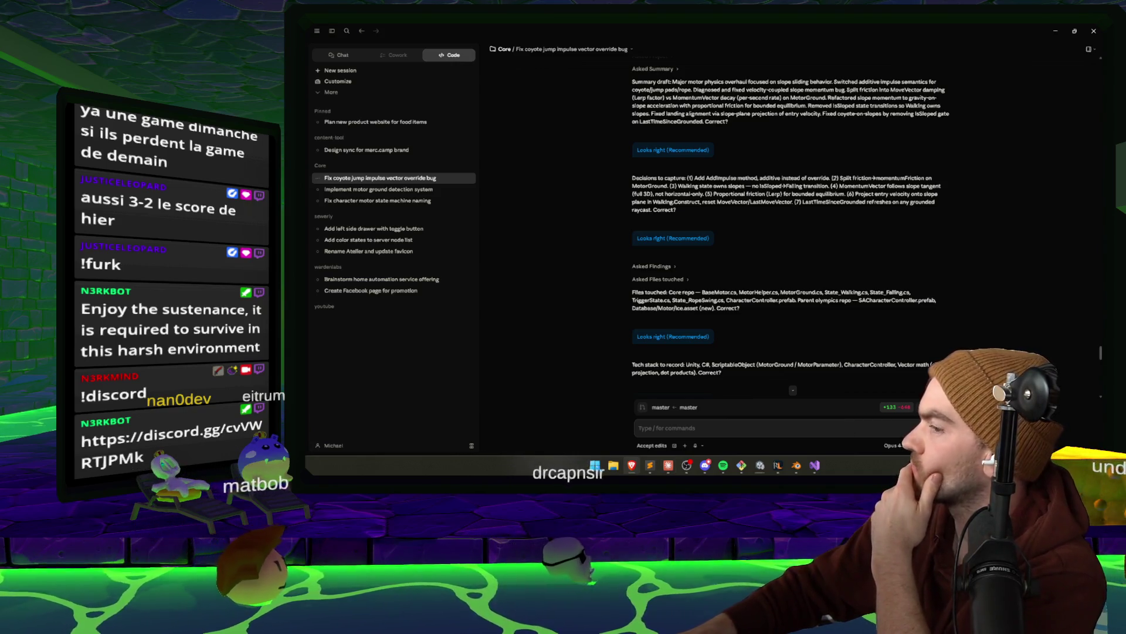
# Zoom the RuneLite camera on the miner, then scroll Claude's transcript to the note draft
pyautogui.click(783, 469)
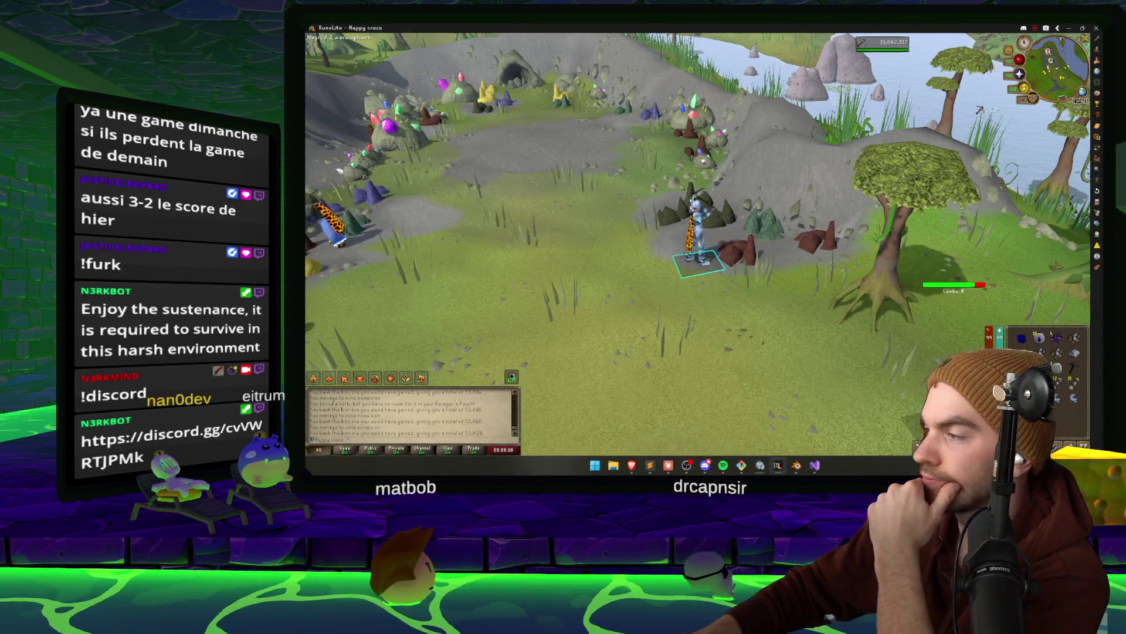
pyautogui.scroll(2, 798, 418)
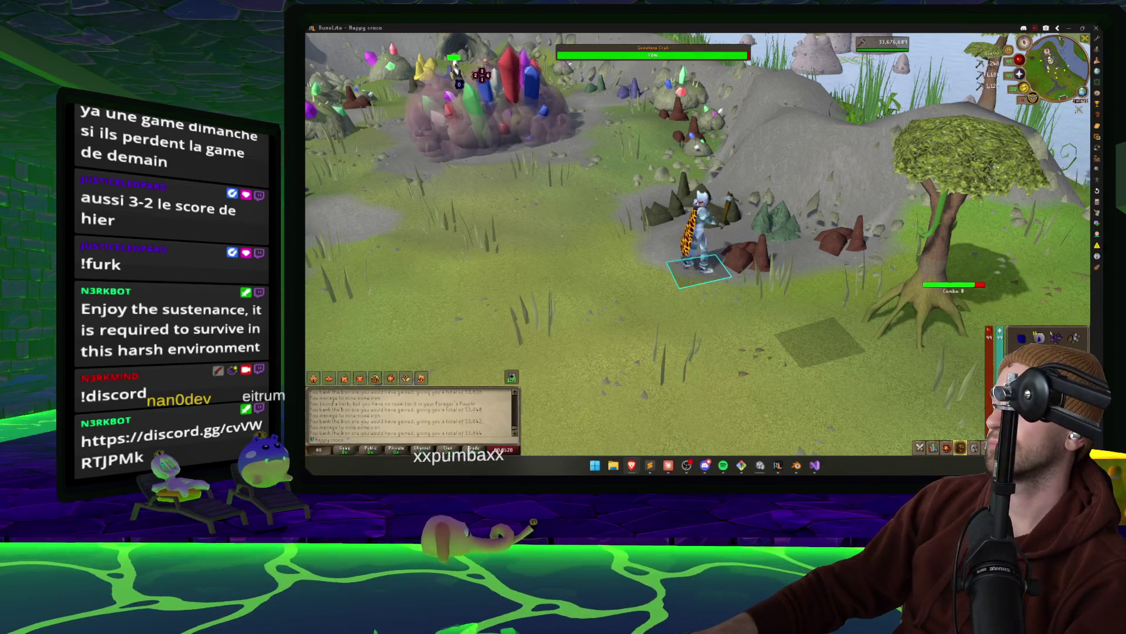
pyautogui.click(673, 465)
pyautogui.scroll(-10, 575, 274)
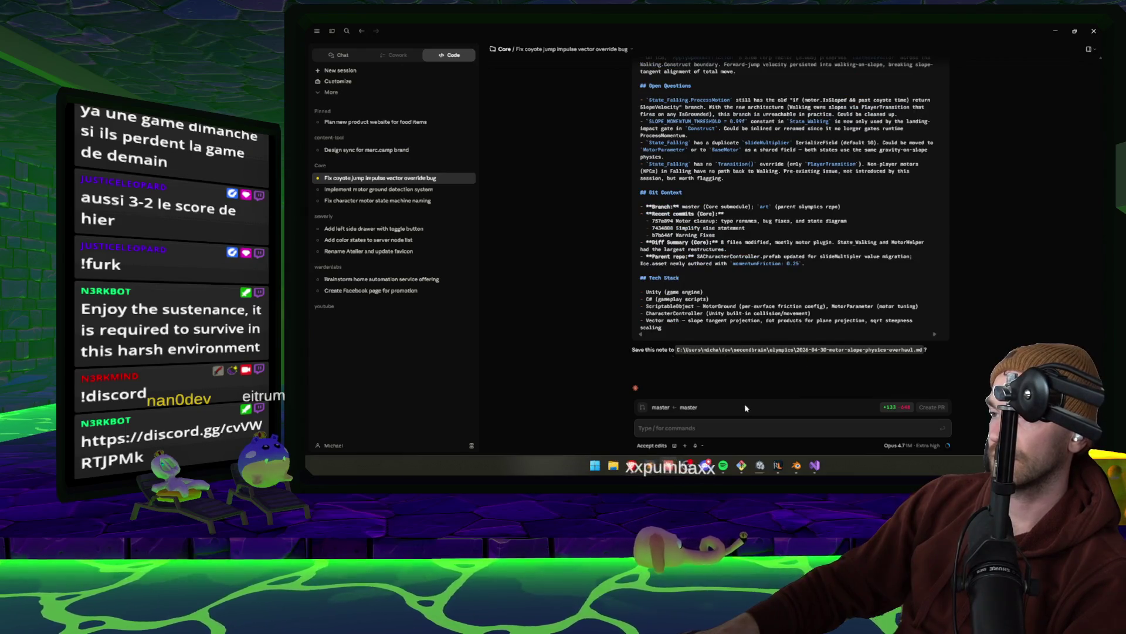
pyautogui.write('YES')
# Approve saving the motor-slope note and open the 'Plan new product website for food items' session
pyautogui.press('Return')
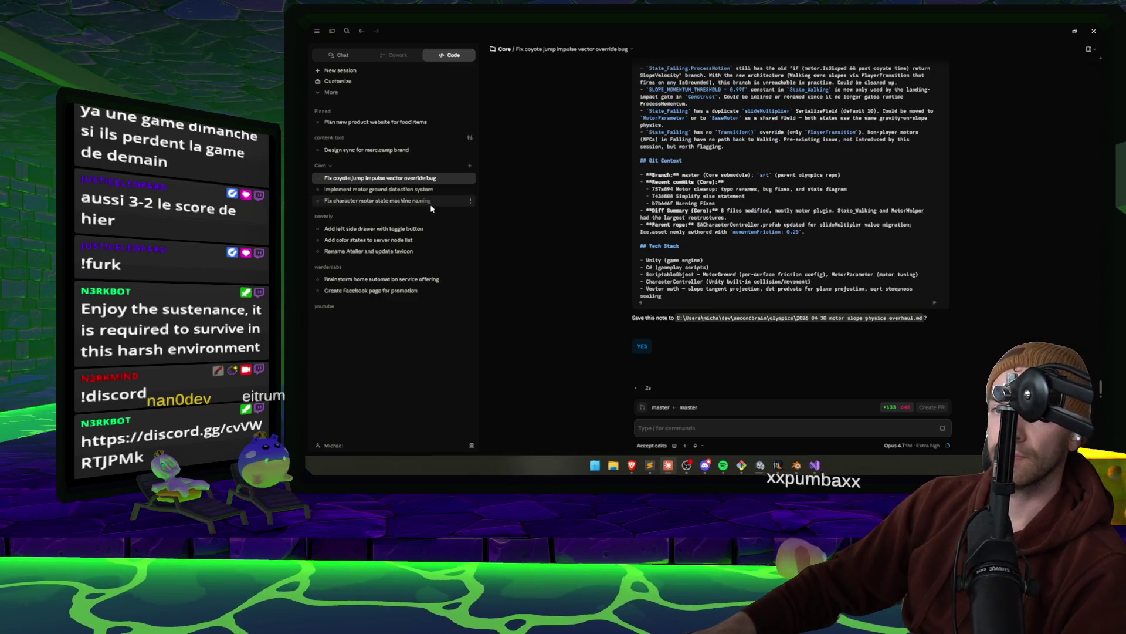
pyautogui.click(388, 122)
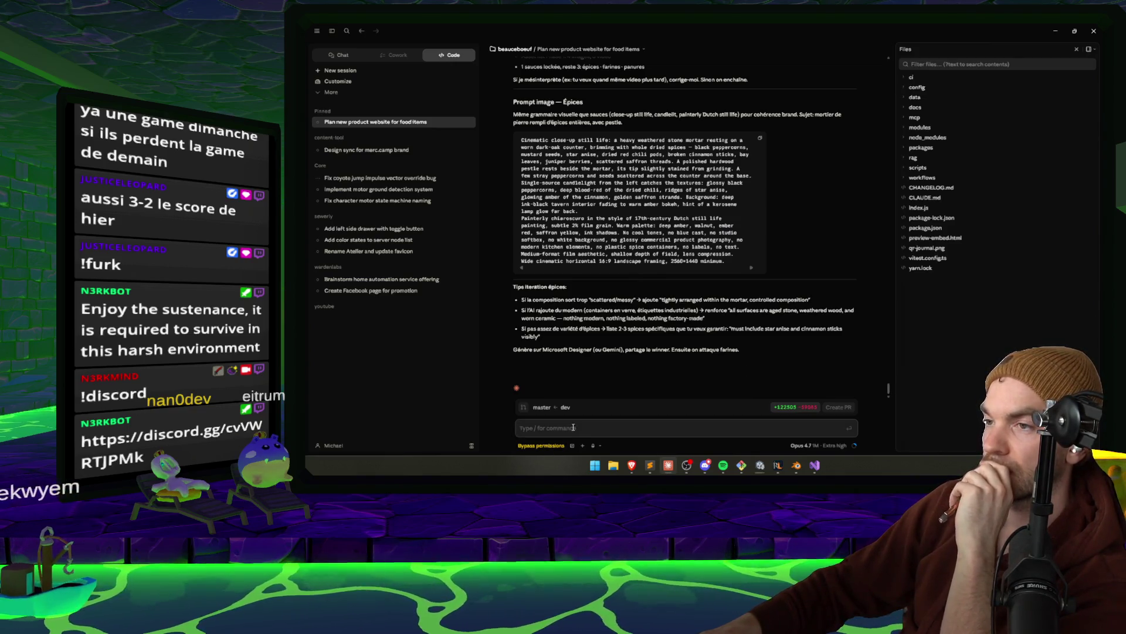
# Send 'Skip la partie avec l'image et le video…' and 'fais le plan pour le reste', then open the coyote session
pyautogui.write('Skip la partie avec')
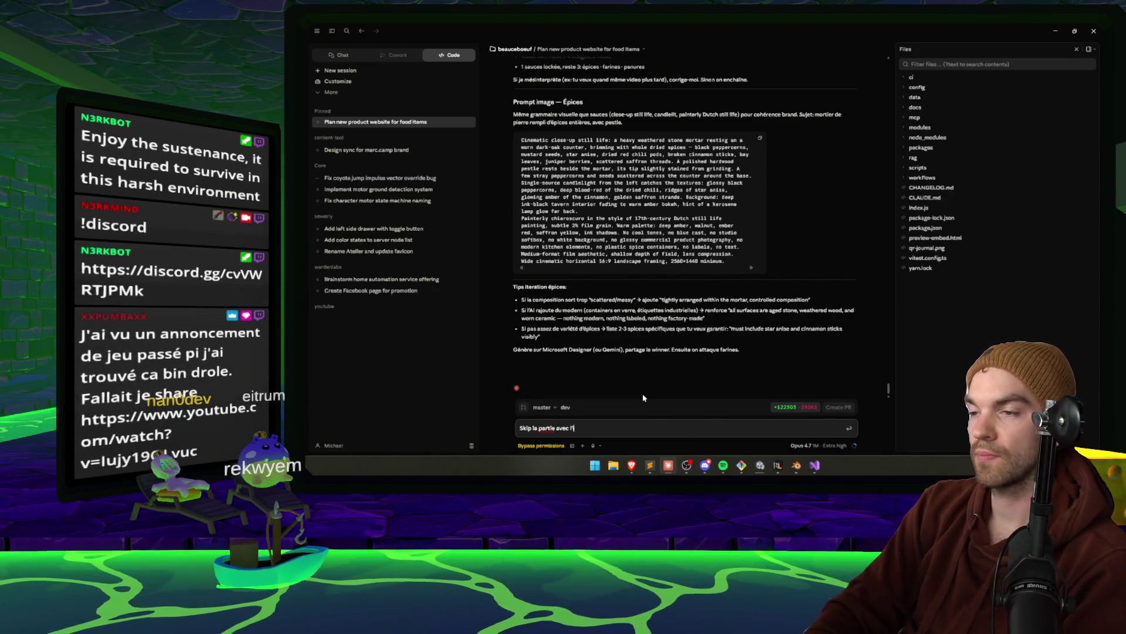
pyautogui.write(" l'image et le video")
pyautogui.write(', pou')
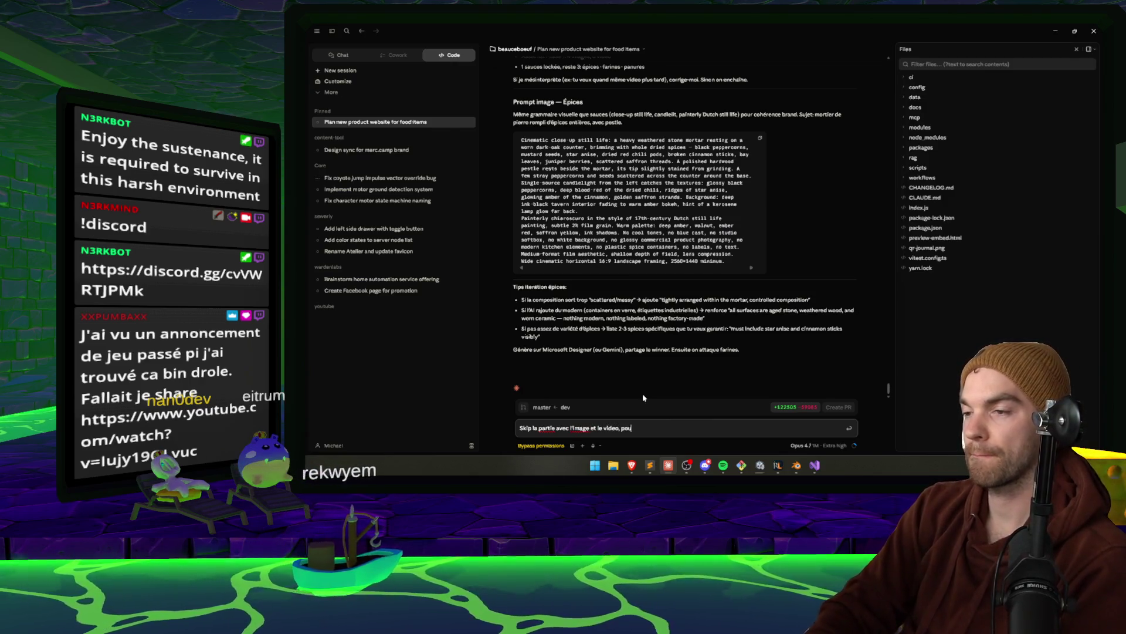
pyautogui.press('BackSpace')
pyautogui.press('BackSpace')
pyautogui.press('BackSpace')
pyautogui.write('fais le reste.')
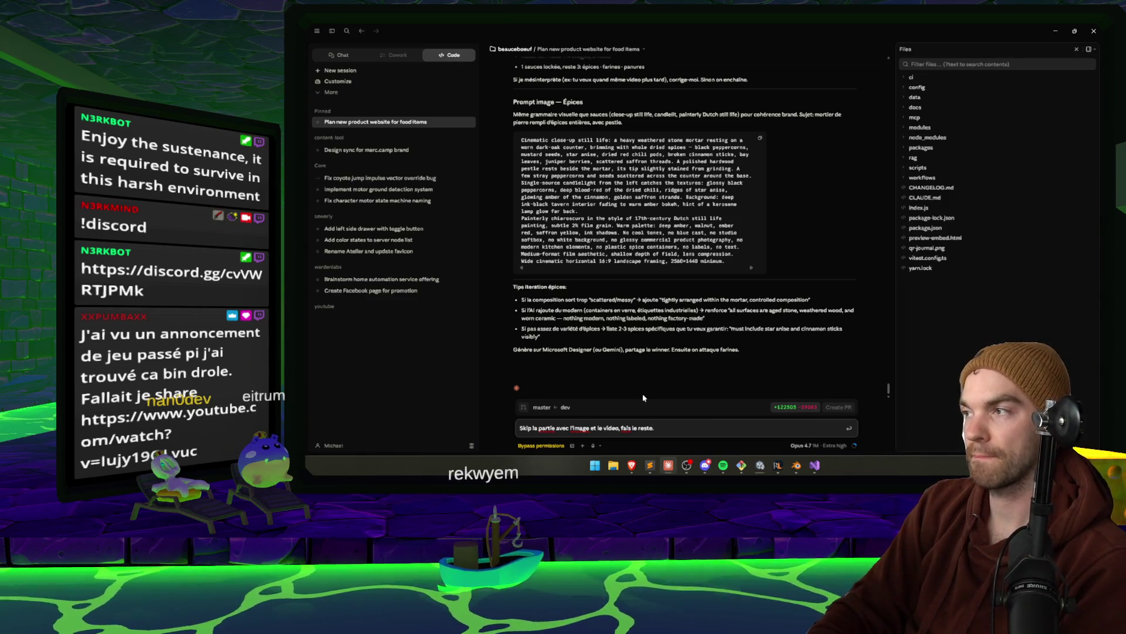
pyautogui.press('Return')
pyautogui.write('fais le plan po')
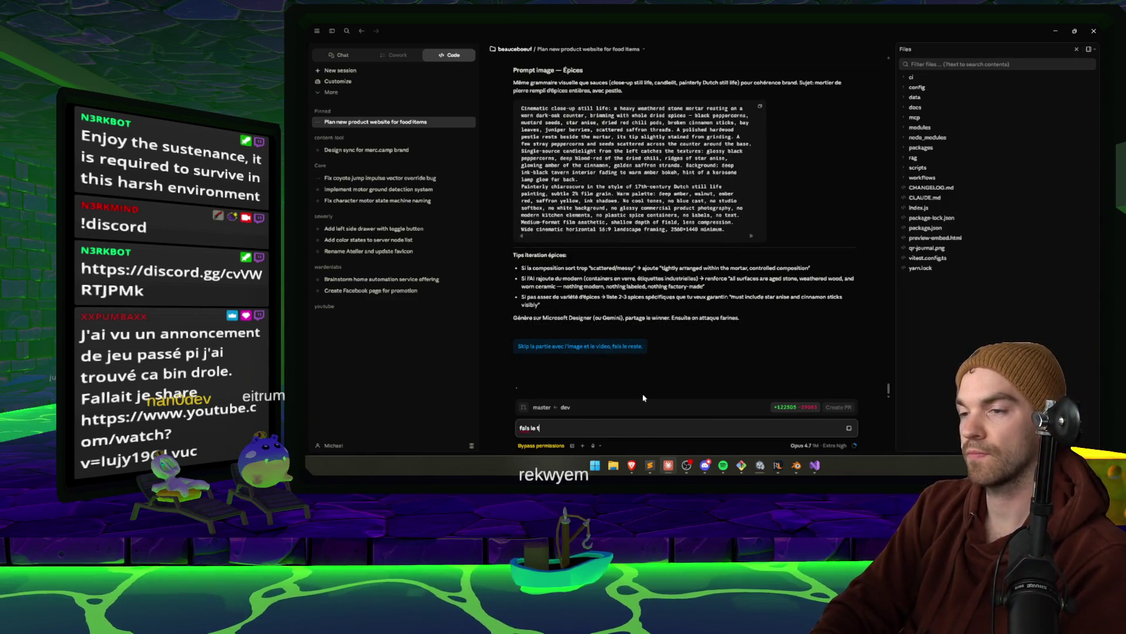
pyautogui.write('ur le reste')
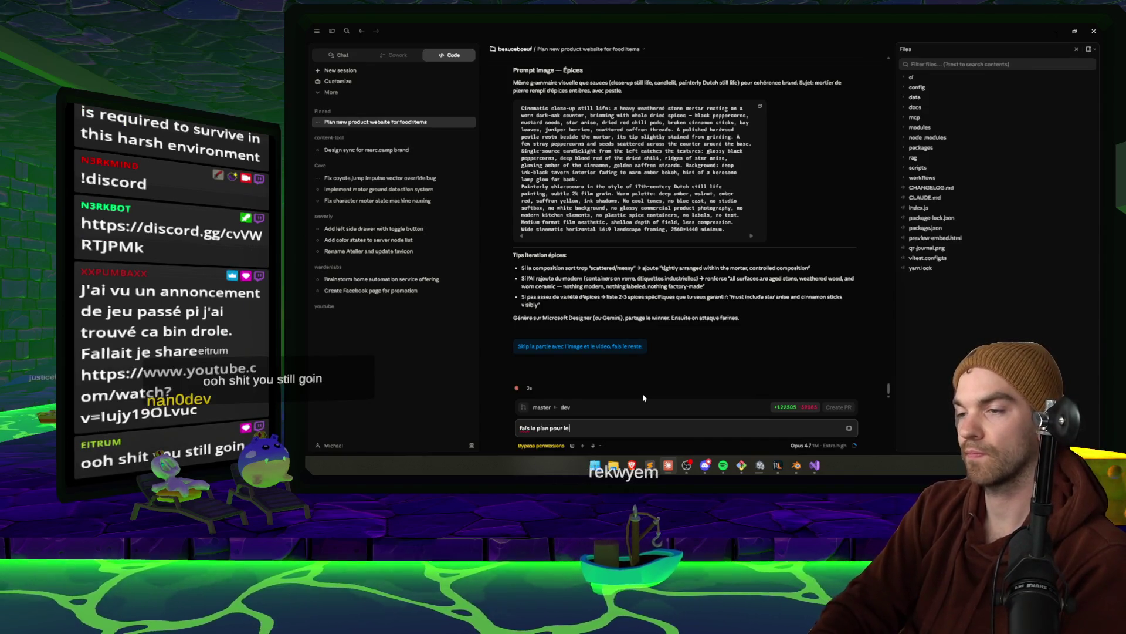
pyautogui.press('Return')
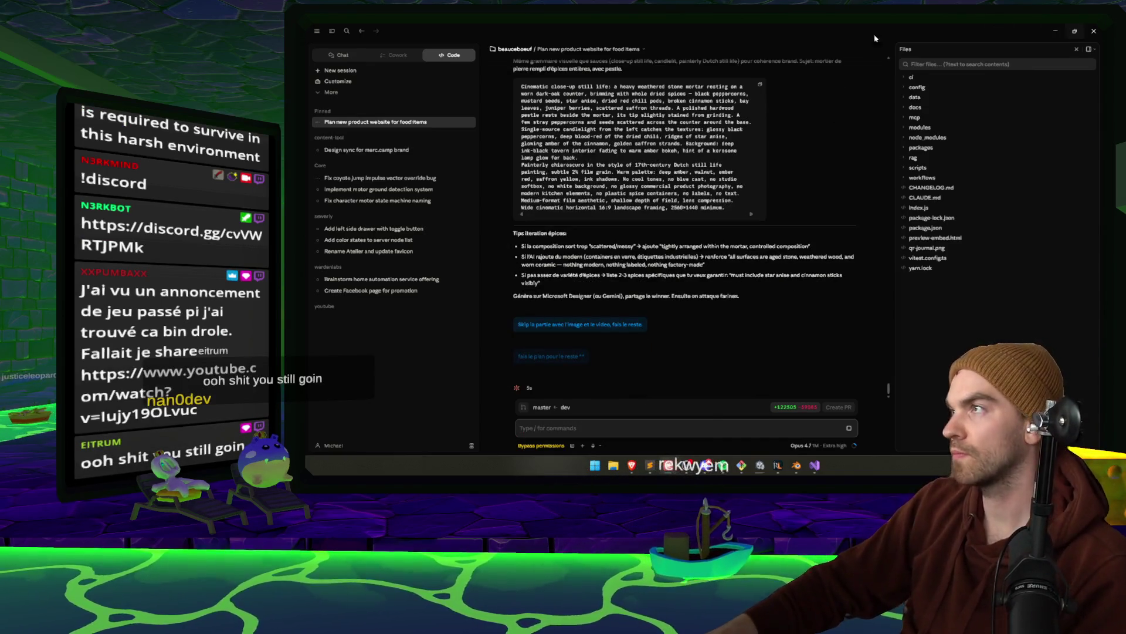
pyautogui.click(380, 177)
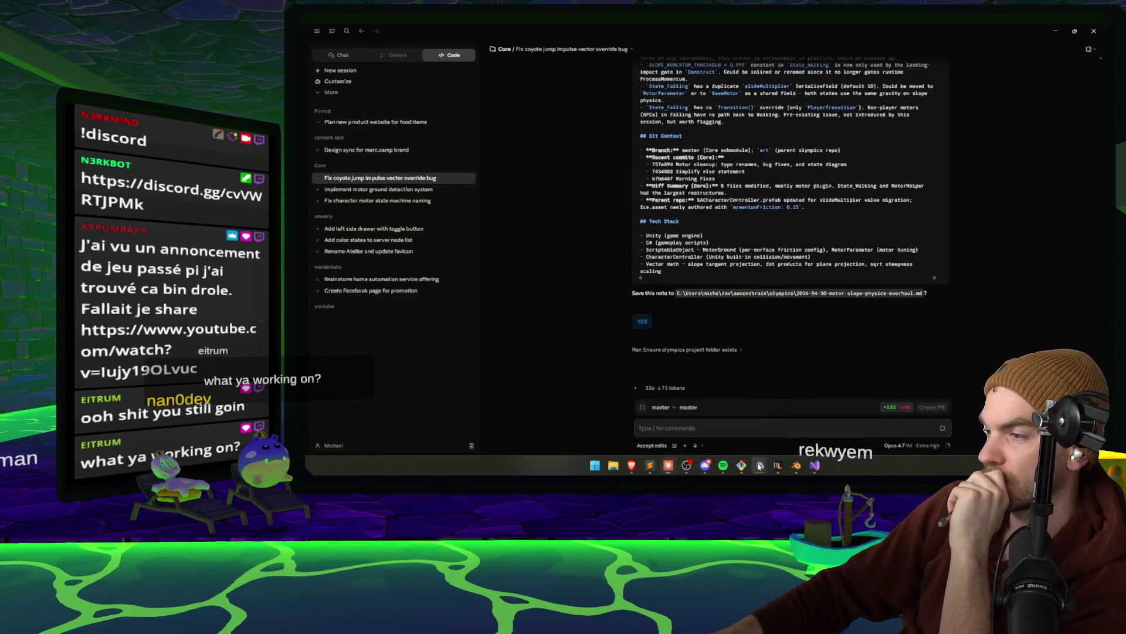
# Check Unity's shader-compile progress, allow creating the overhaul note file, and minimize Claude
pyautogui.moveTo(761, 465)
pyautogui.click(819, 418)
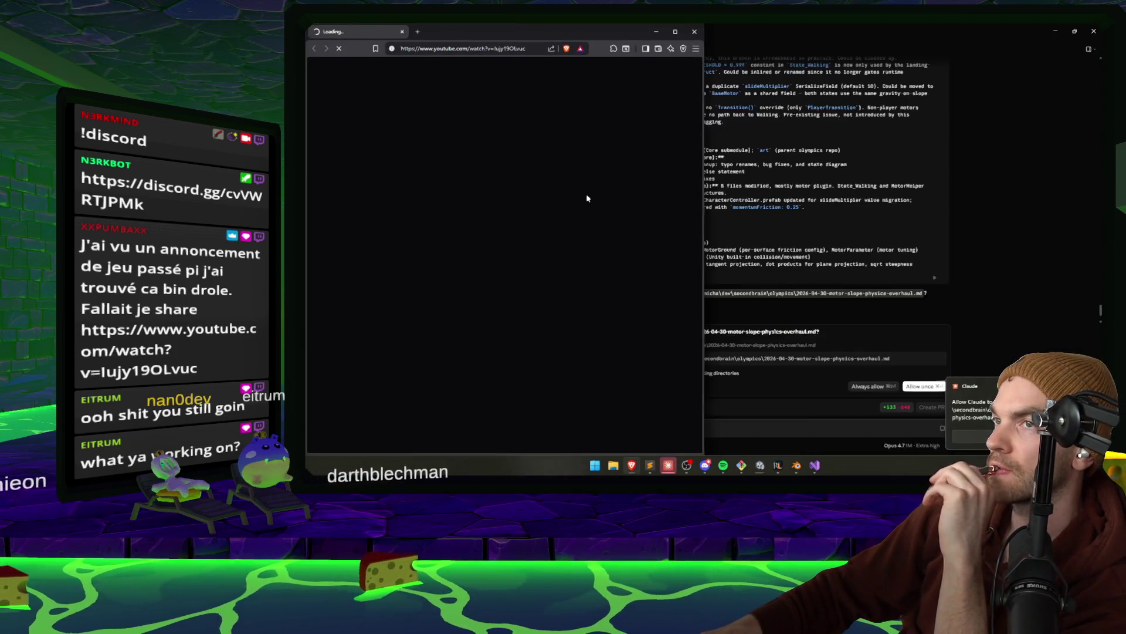
pyautogui.click(923, 386)
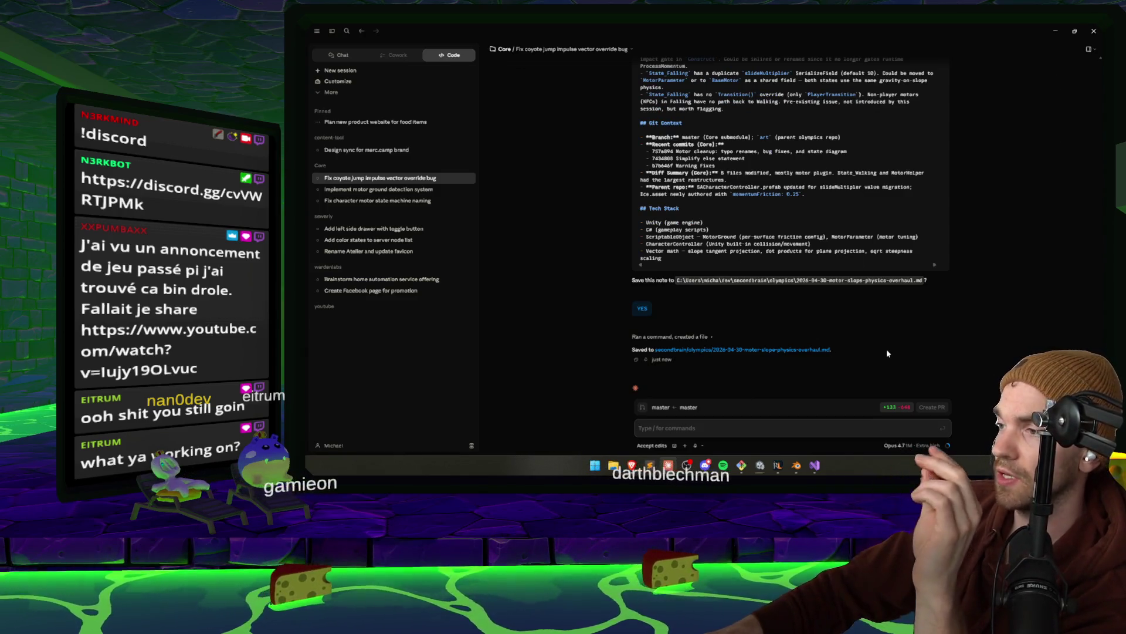
pyautogui.click(1055, 31)
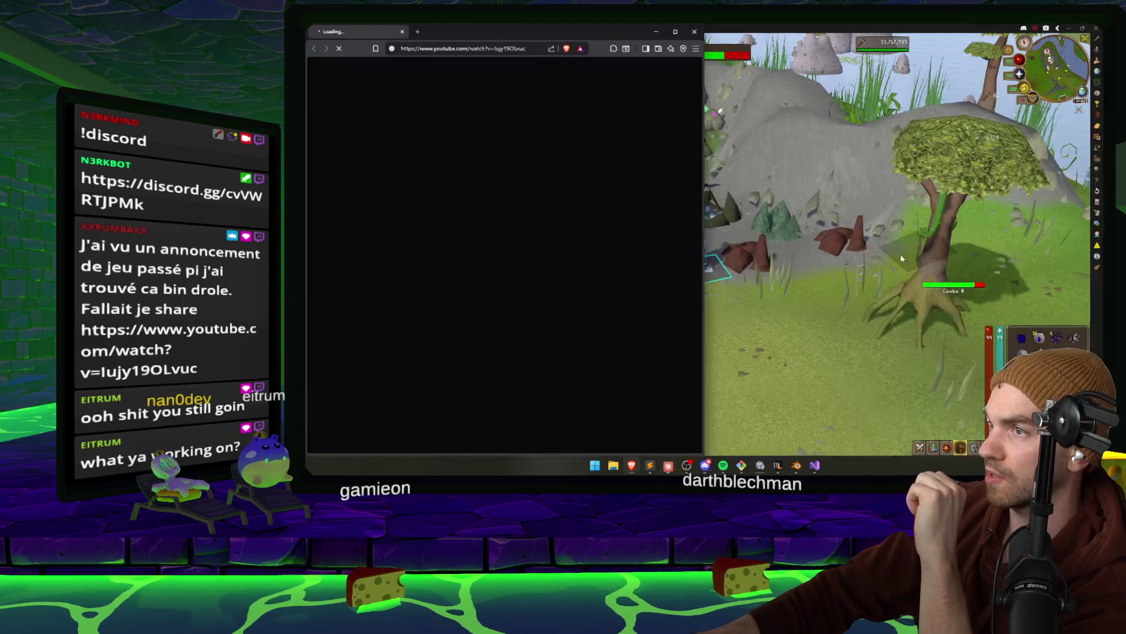
# Bring Unity's shader-compiling progress dialog forward from the taskbar preview
pyautogui.moveTo(761, 465)
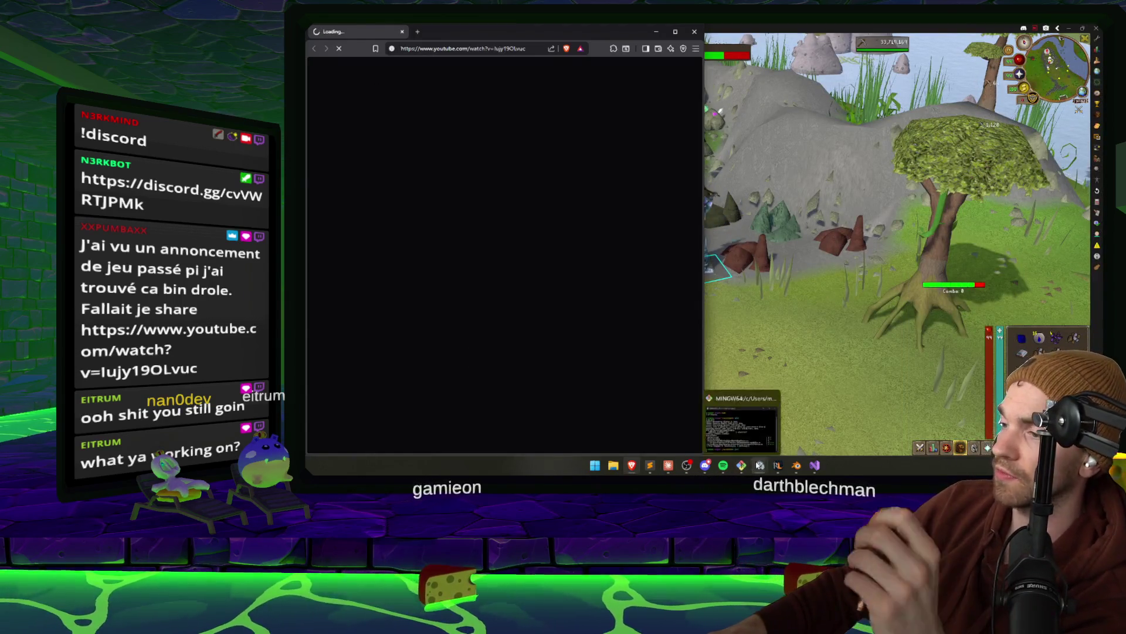
pyautogui.click(804, 410)
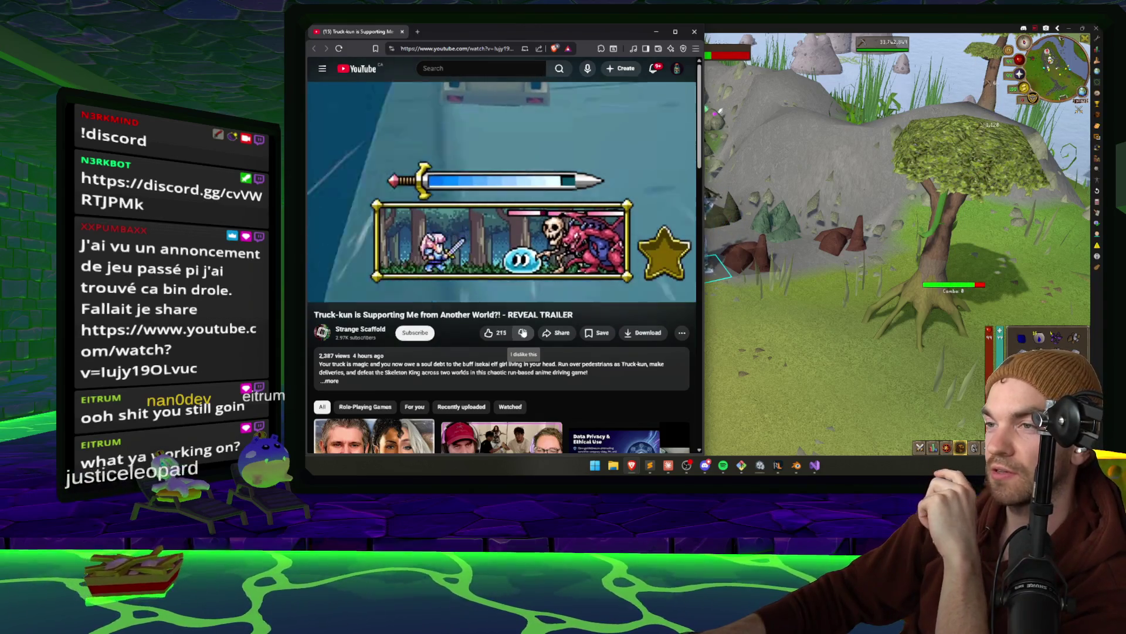
# Google 'shinto religion' in a new tab, then close it to return to the trailer
pyautogui.click(418, 32)
pyautogui.write('shinto religion')
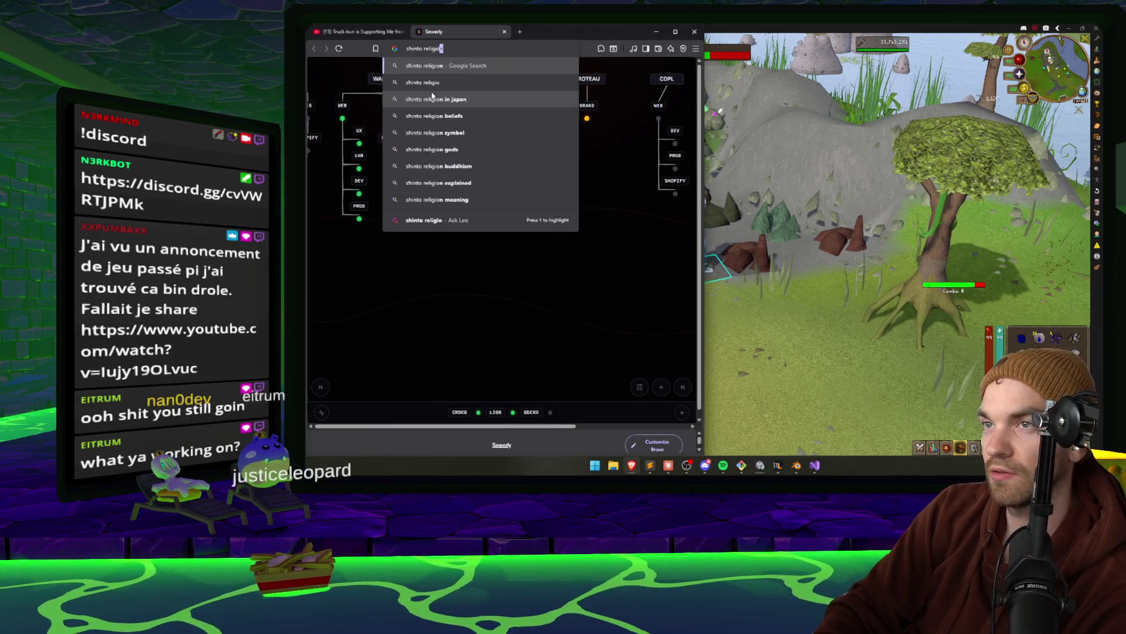
pyautogui.press('Return')
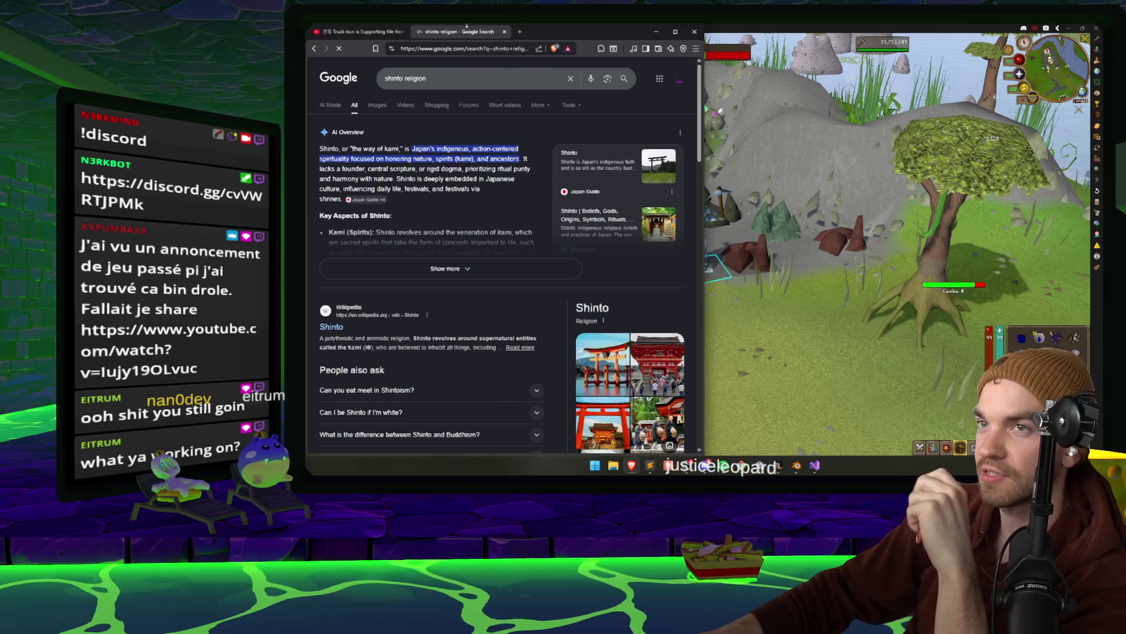
pyautogui.hotkey('ctrl', 'w')
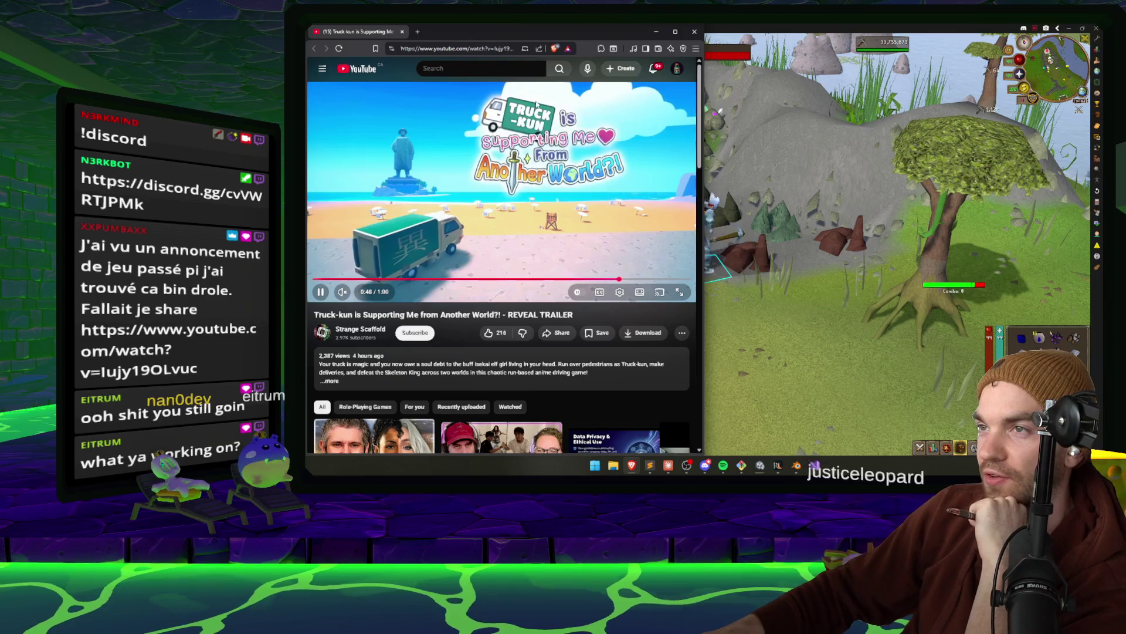
# Seek the Truck-kun trailer ahead to 0:54, then back to 0:35 and 0:32
pyautogui.click(658, 280)
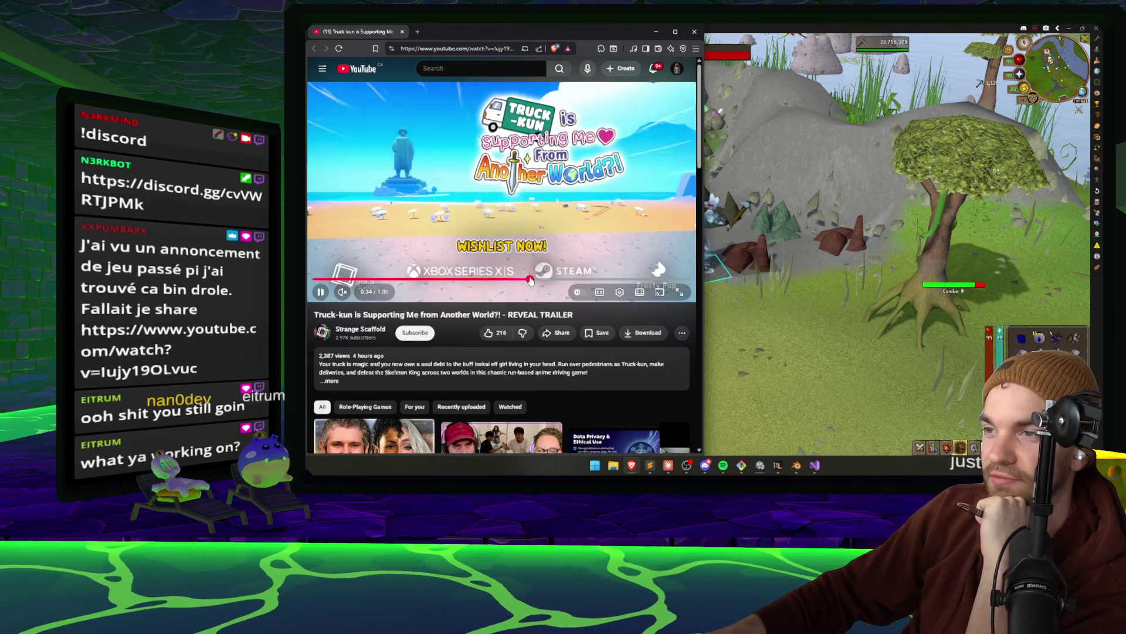
pyautogui.moveTo(548, 279); pyautogui.dragTo(532, 280)
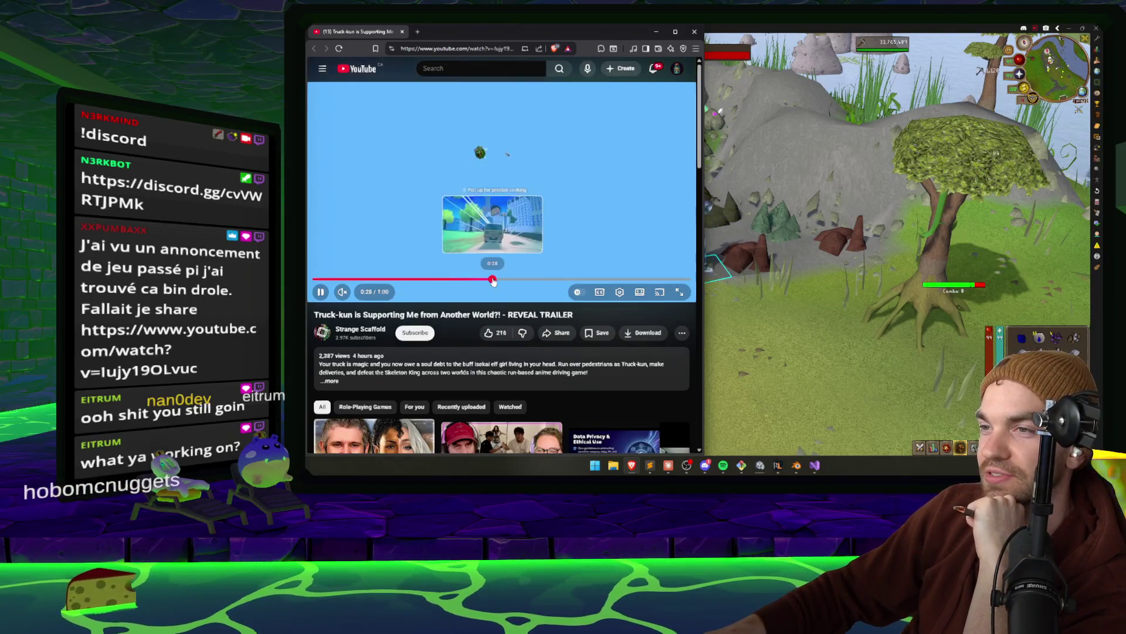
pyautogui.click(516, 280)
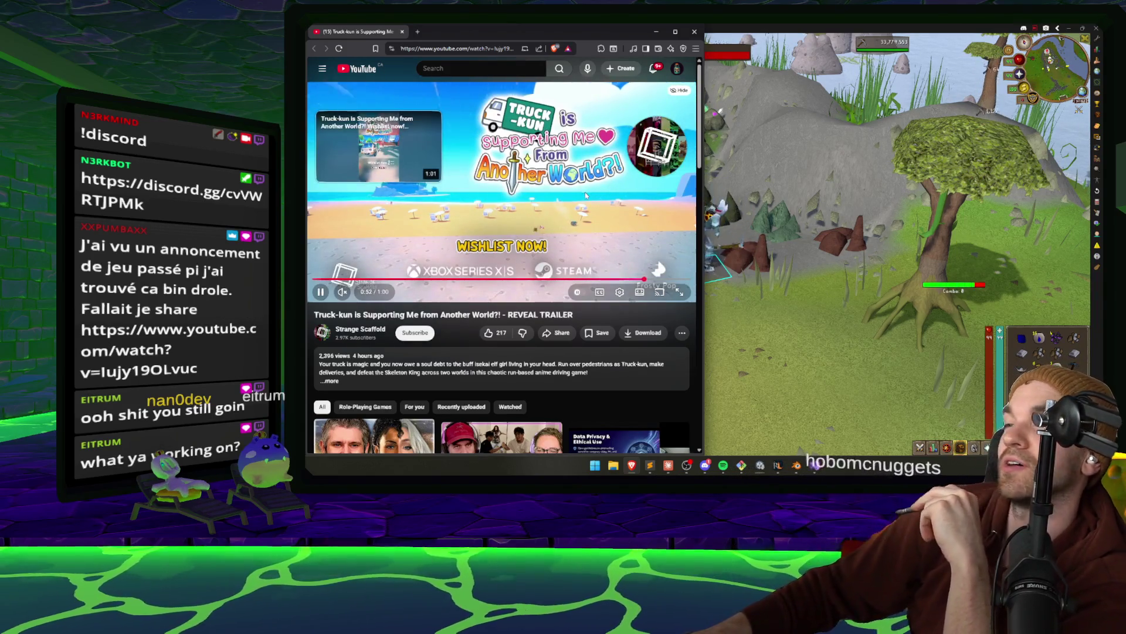
# Scroll the YouTube page, then minimize the browser to get back to the game
pyautogui.scroll(-5, 585, 195)
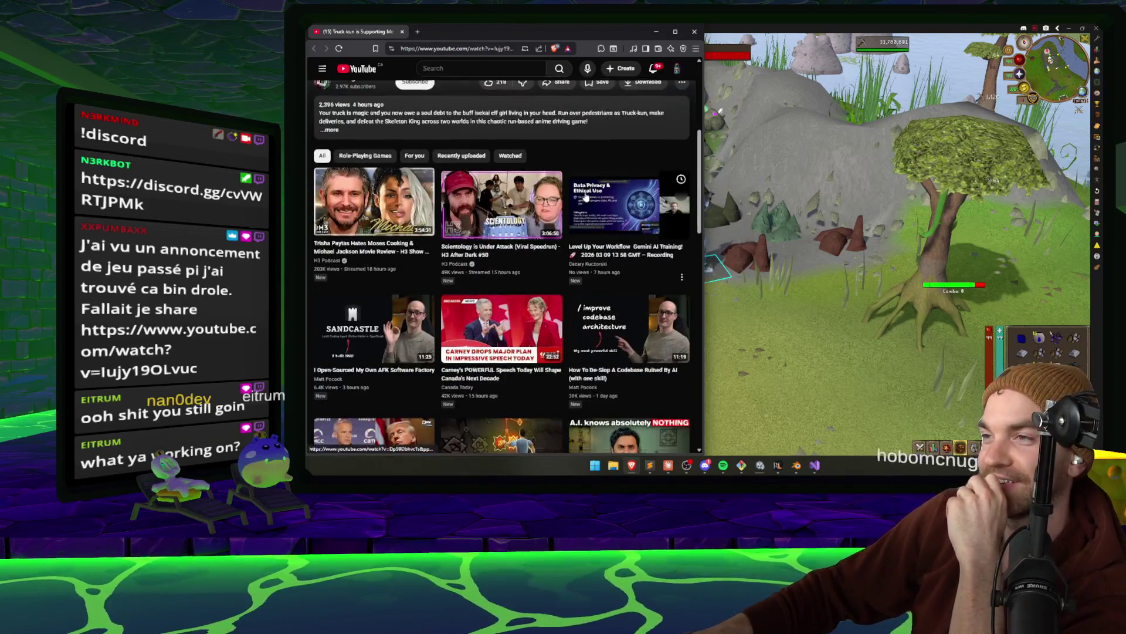
pyautogui.scroll(2, 586, 195)
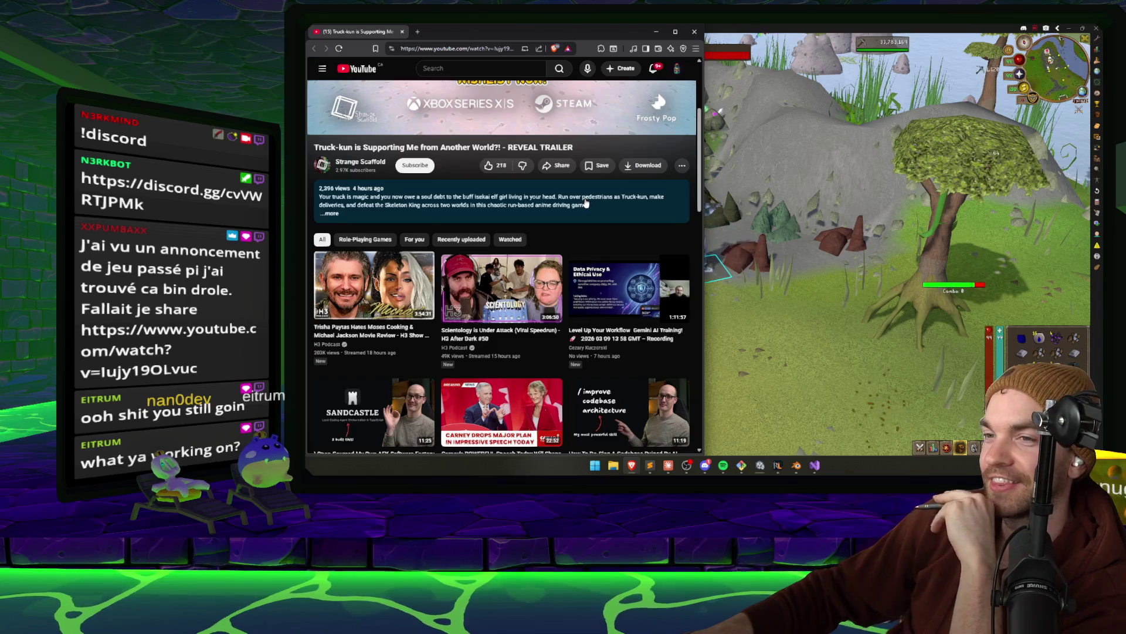
pyautogui.scroll(1, 586, 203)
pyautogui.scroll(-4, 586, 206)
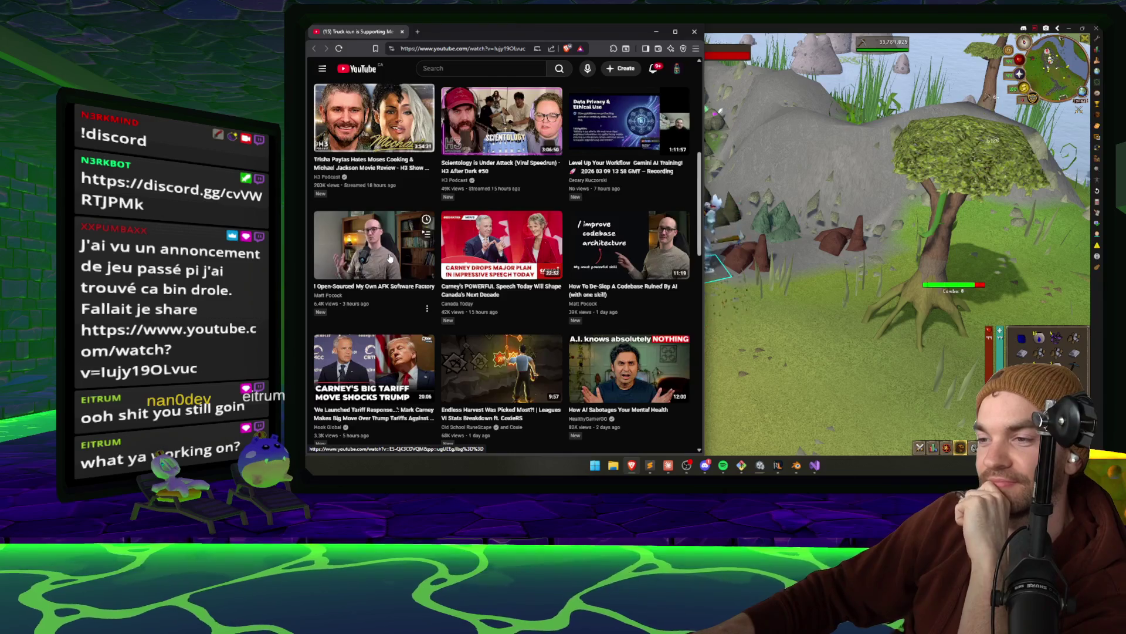
pyautogui.scroll(5, 389, 259)
pyautogui.click(658, 33)
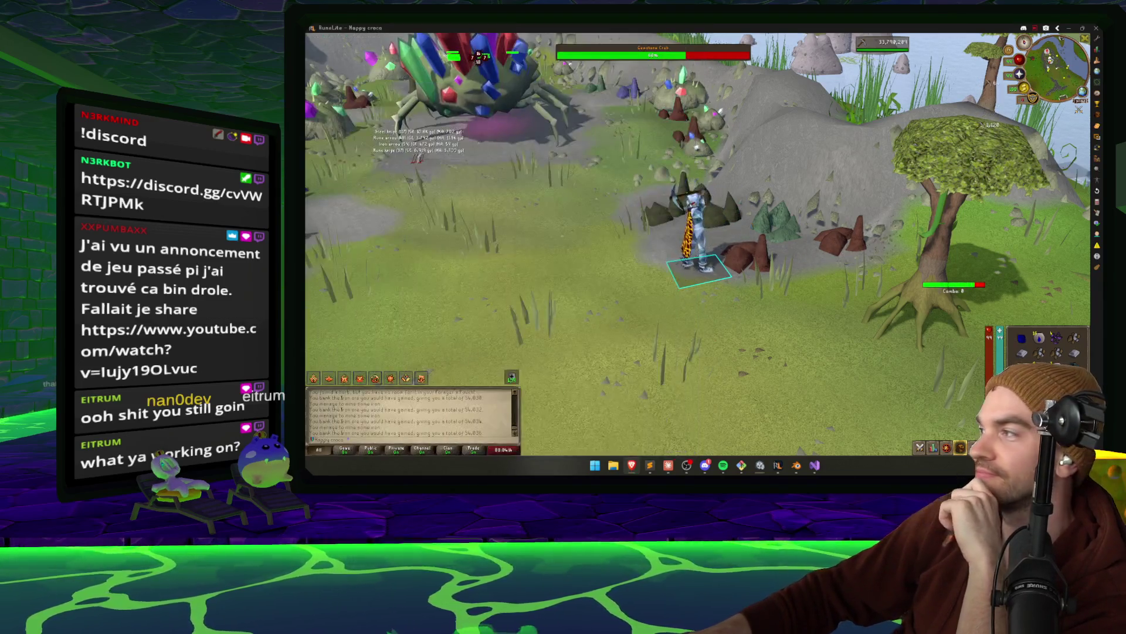
# Zoom the RuneLite camera in, check Unity's shader compile progress, then switch to Claude
pyautogui.scroll(3, 803, 436)
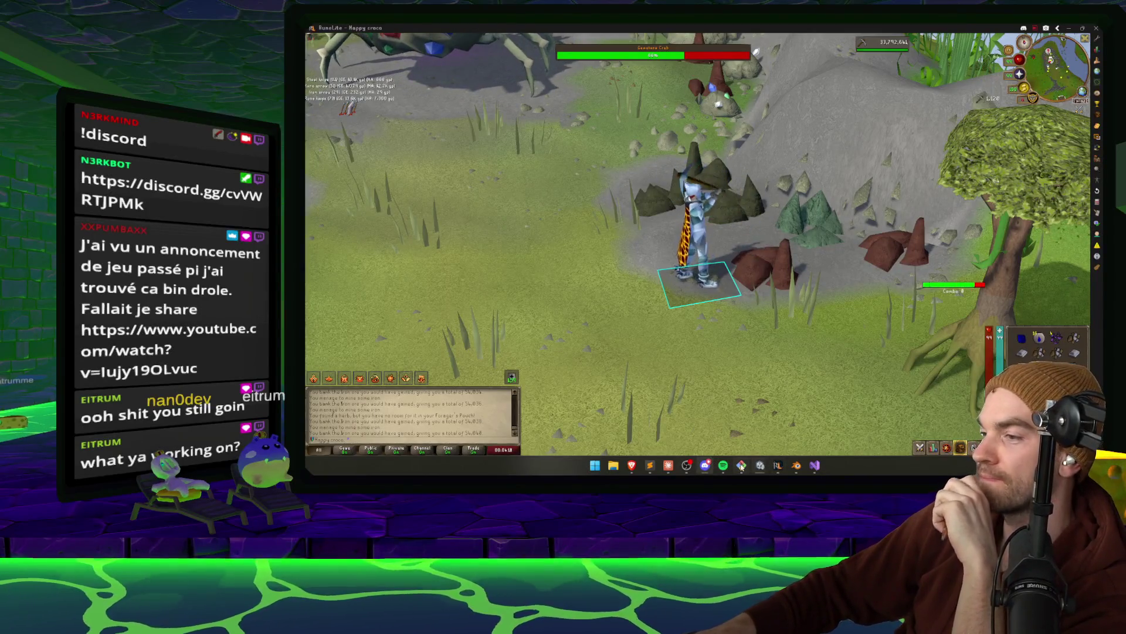
pyautogui.moveTo(779, 467)
pyautogui.click(814, 422)
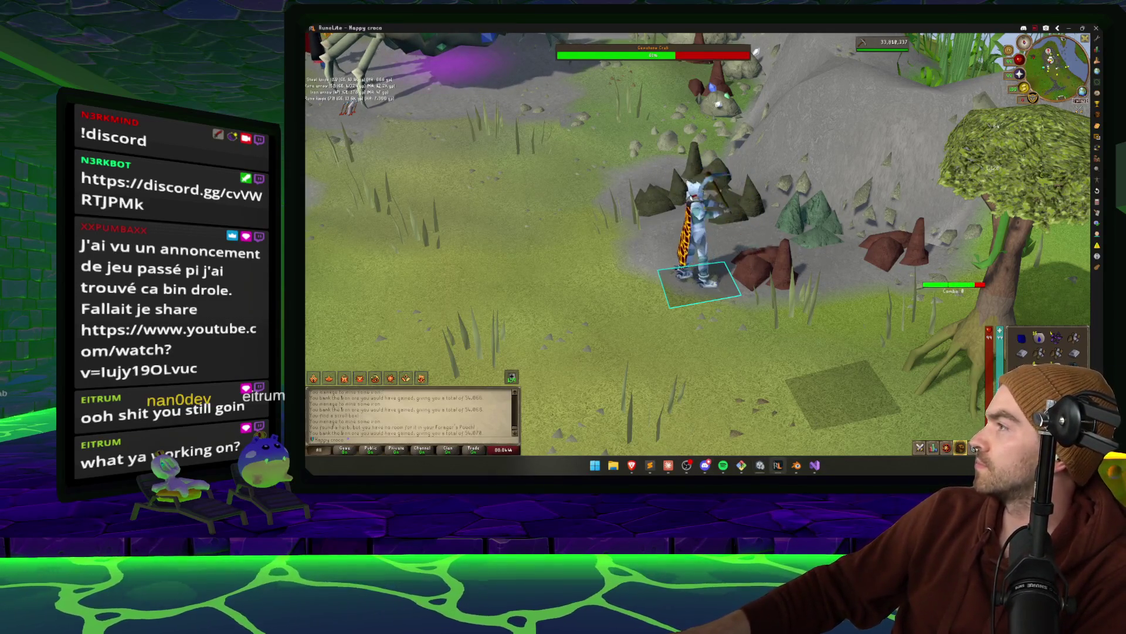
pyautogui.hotkey('alt', 'Tab')
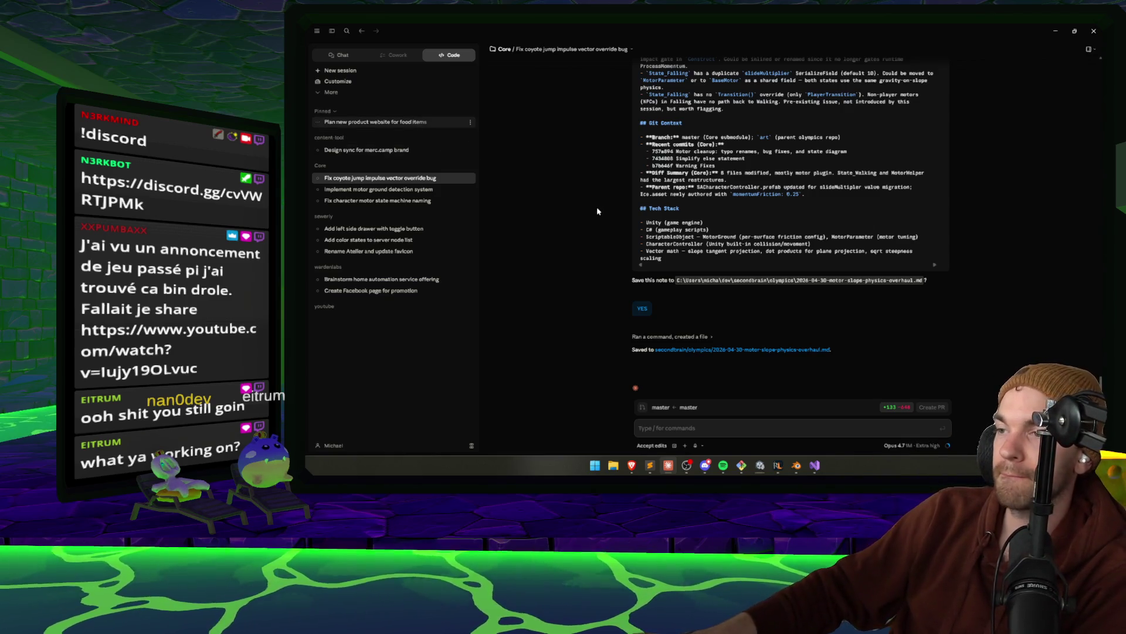
# Go to the 'Plan new product website for food items' session and dismiss the usage summary
pyautogui.hotkey('alt', 'Left')
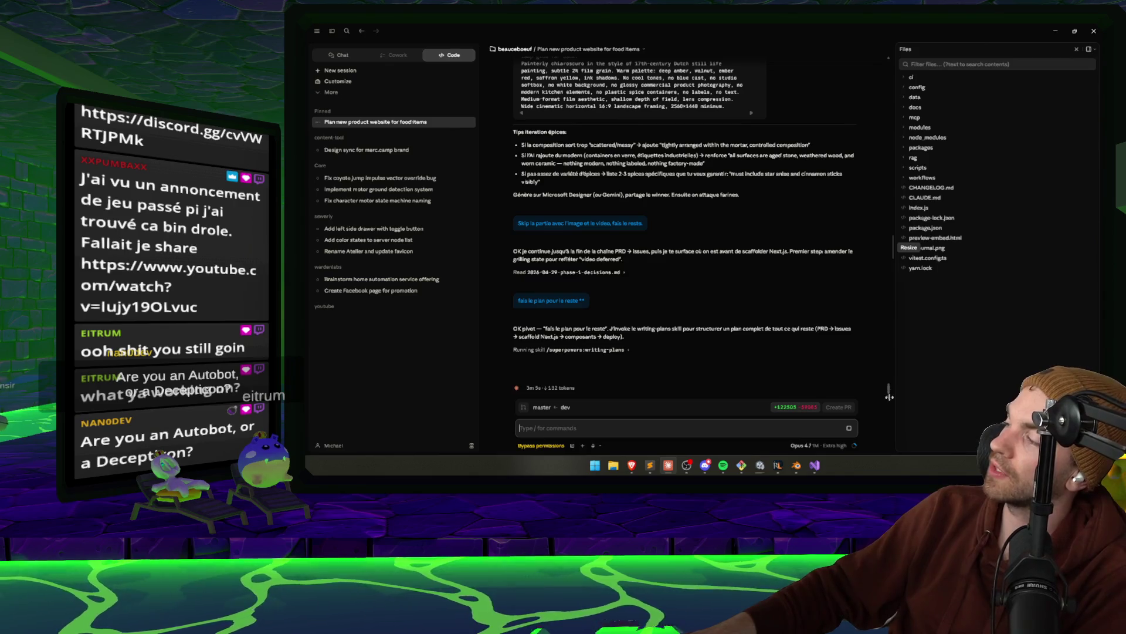
pyautogui.moveTo(854, 445)
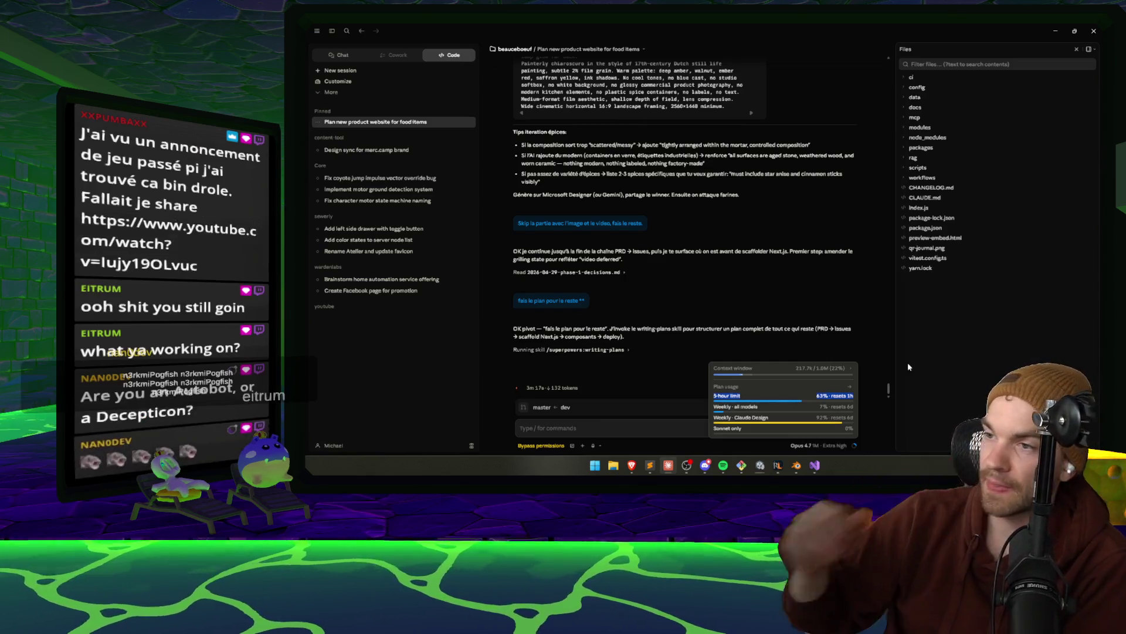
pyautogui.click(865, 315)
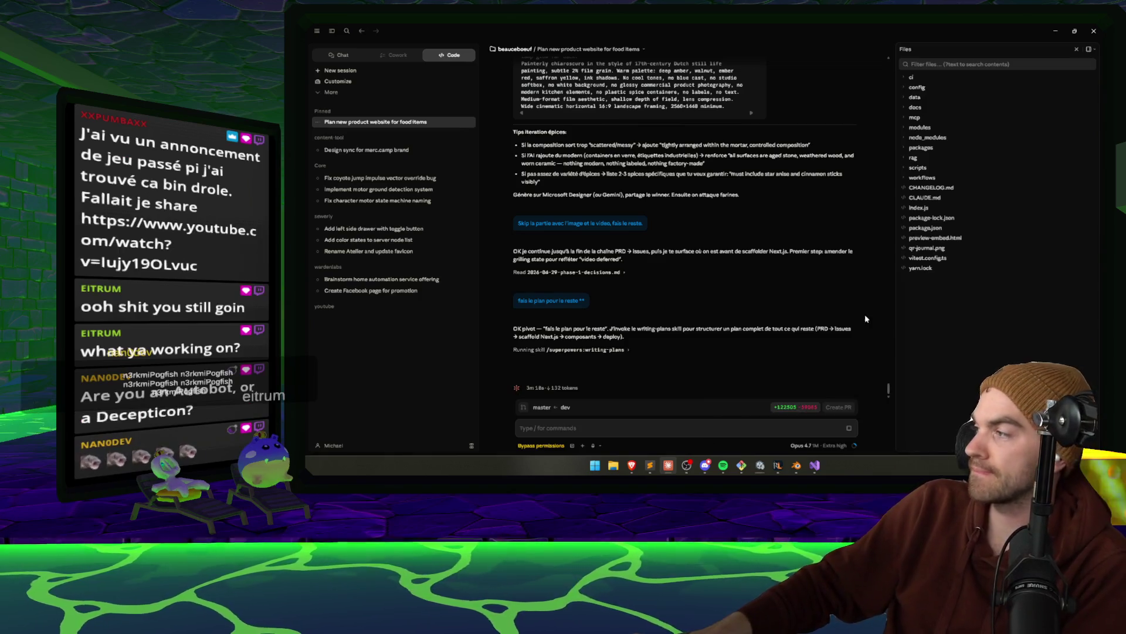
# Minimize and restore Claude, then bring RuneLite forward and pull the camera out
pyautogui.click(1060, 32)
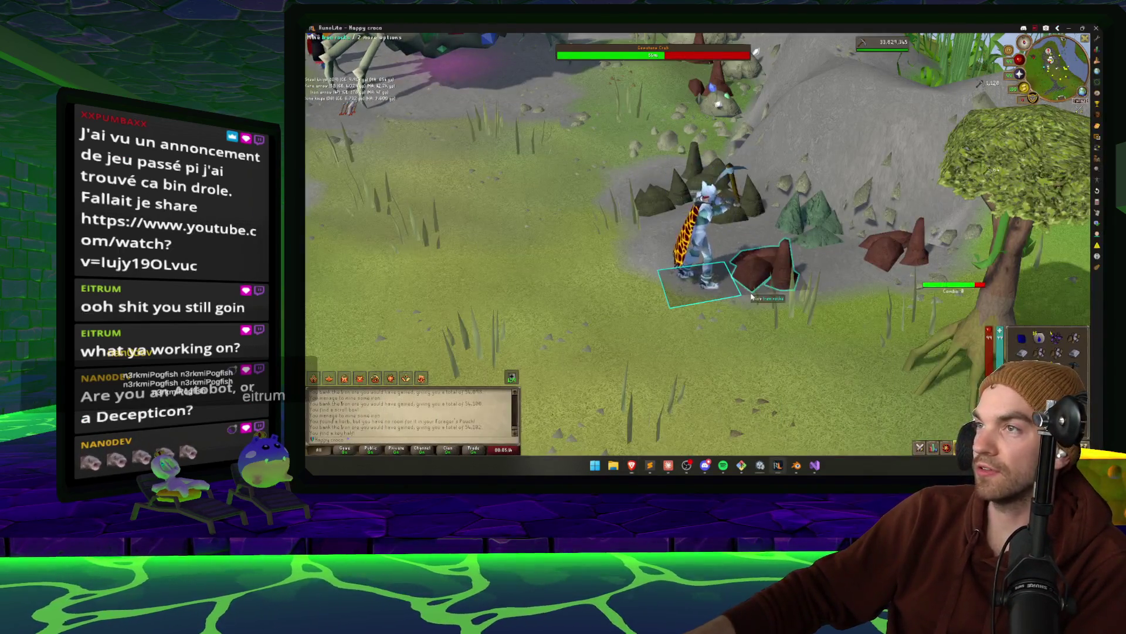
pyautogui.click(671, 465)
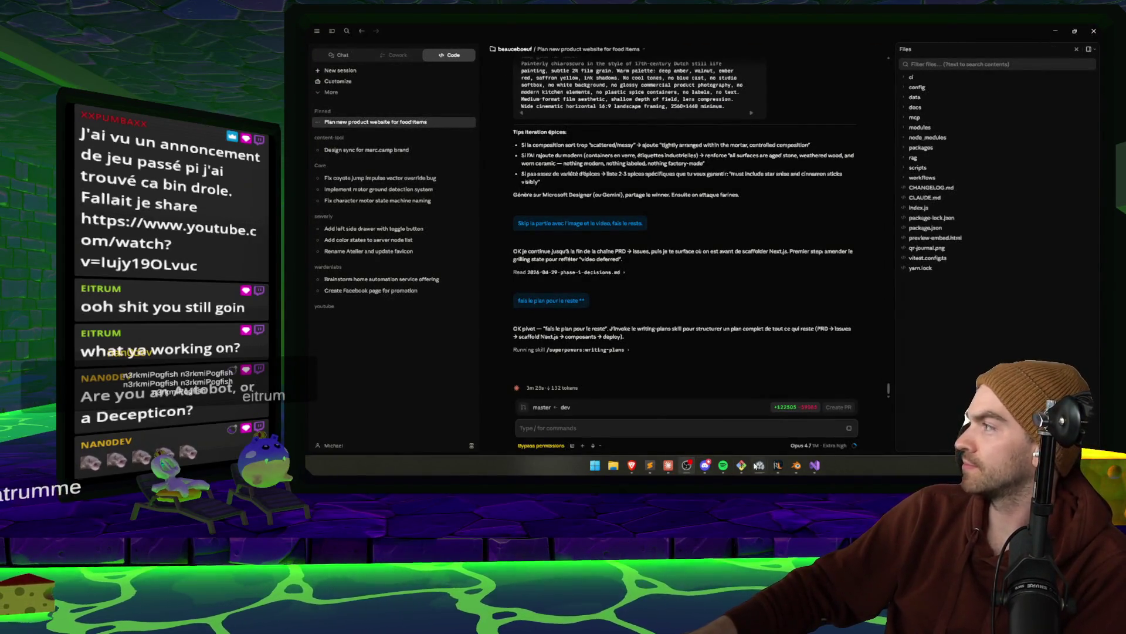
pyautogui.click(779, 466)
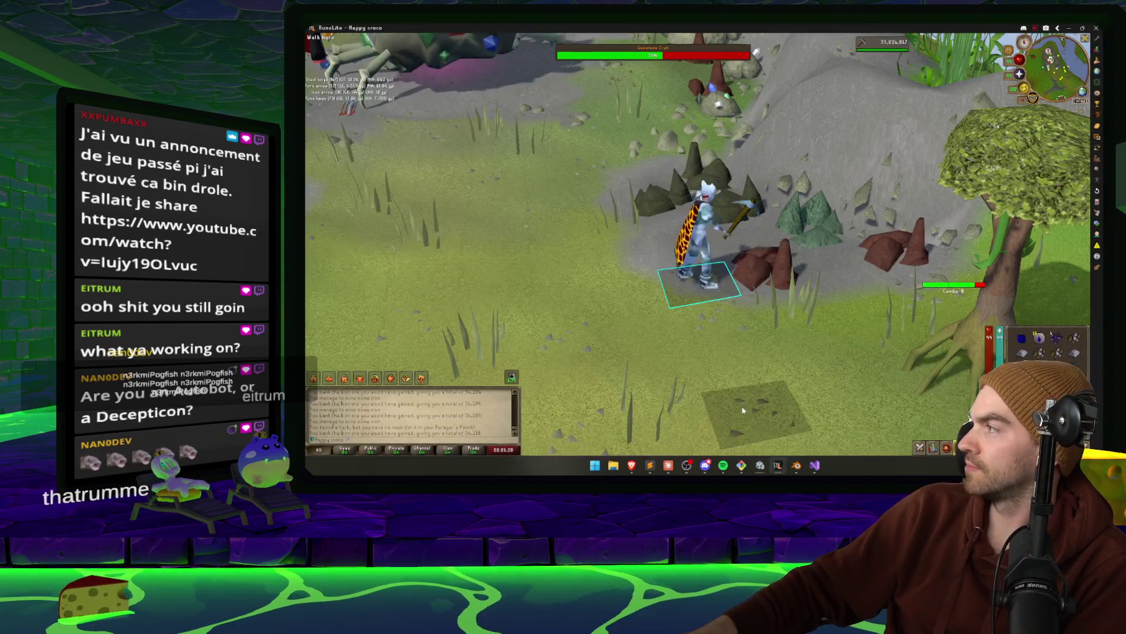
pyautogui.scroll(-5, 792, 315)
pyautogui.press('Down')
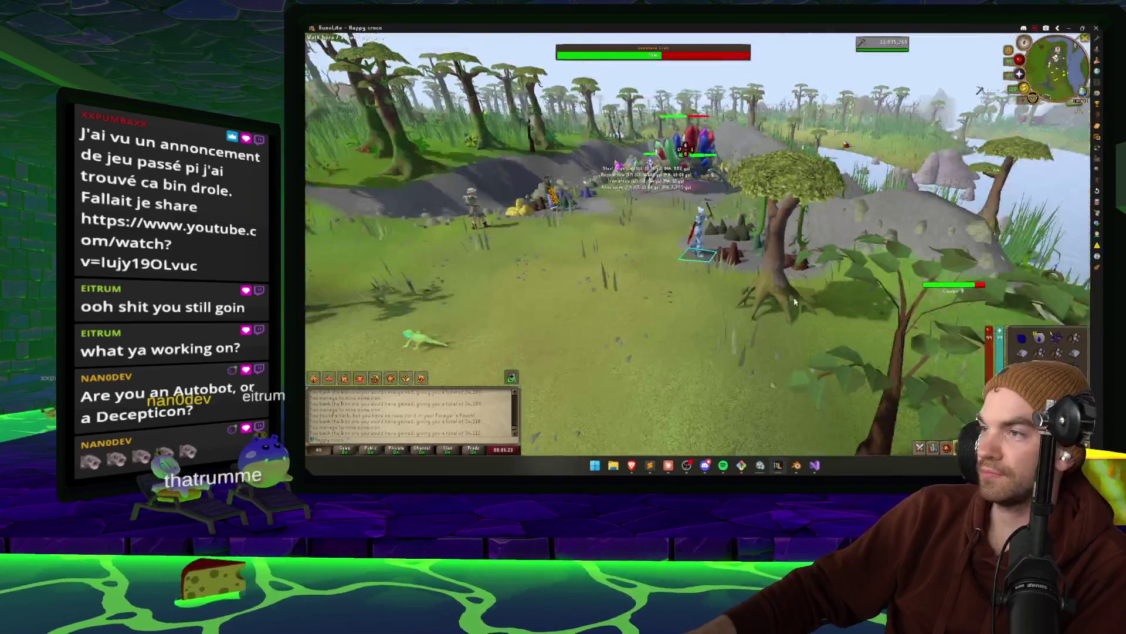
# Rotate the camera around the character and walk to a nearby ground tile
pyautogui.press('Right')
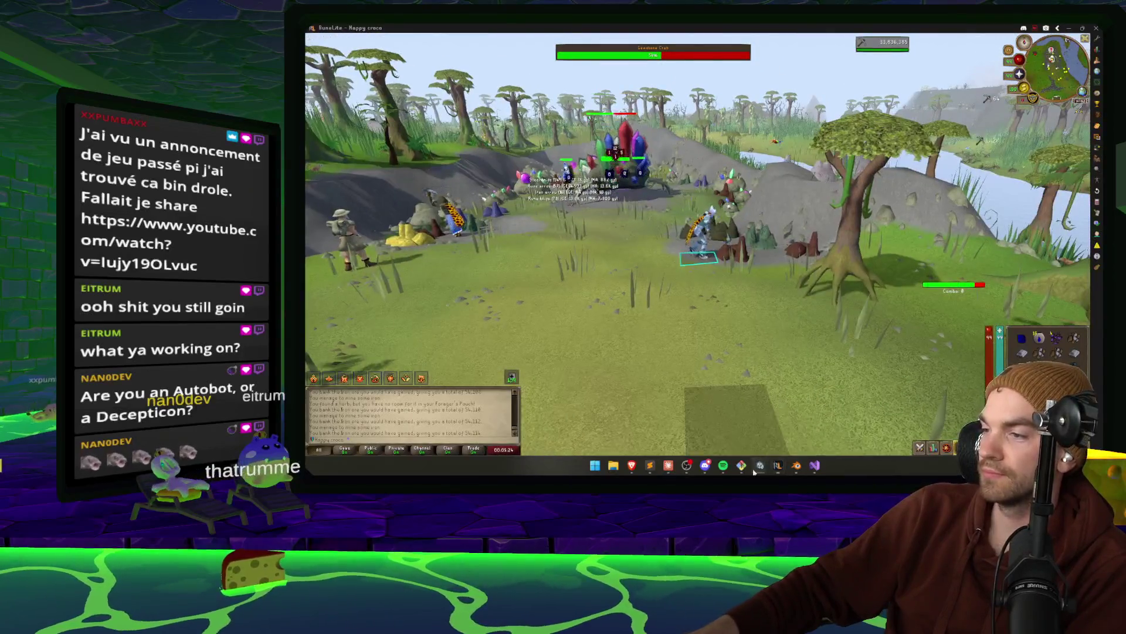
pyautogui.click(746, 356)
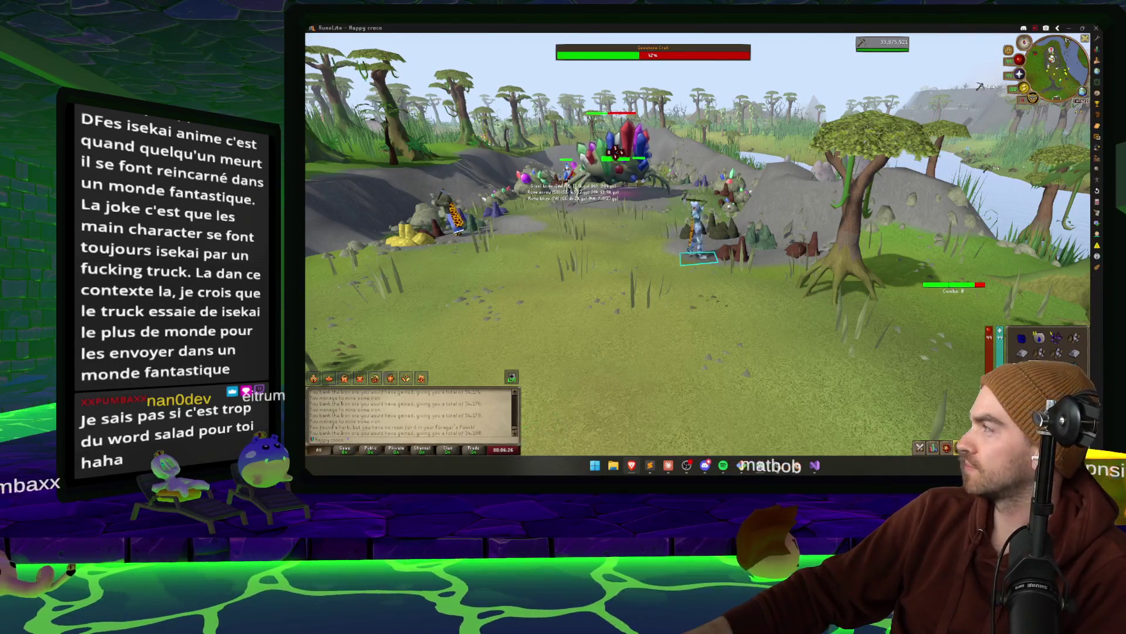
# Google 'VENDING MACHINE isekai', maximize the browser, and look over the novel series results
pyautogui.hotkey('alt', 'Tab')
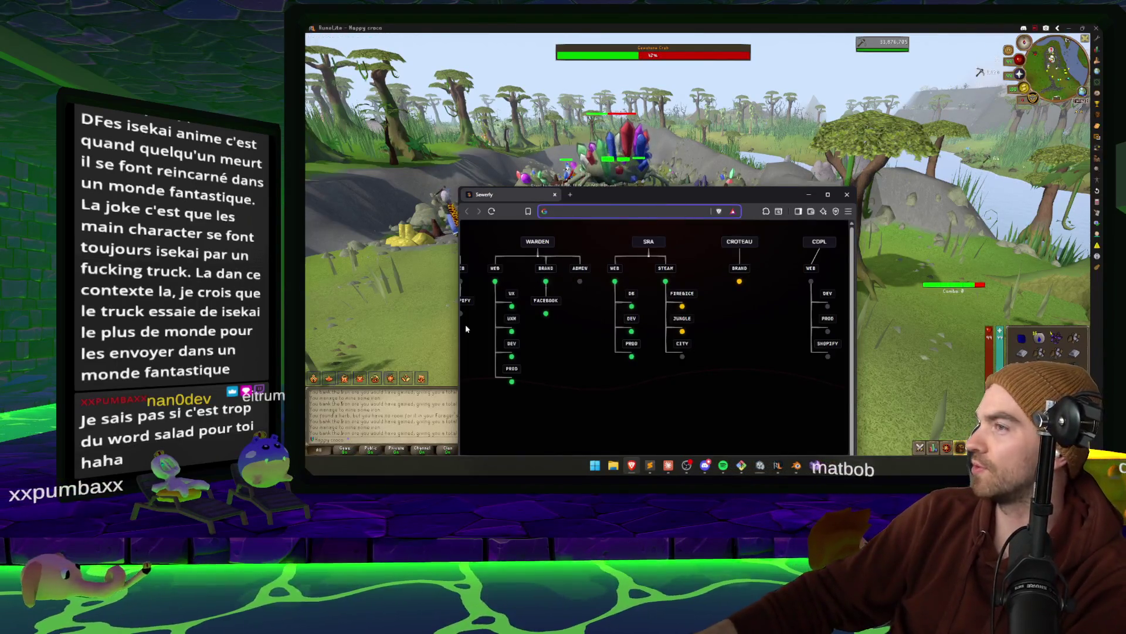
pyautogui.write('VENDING MACHINE isekai')
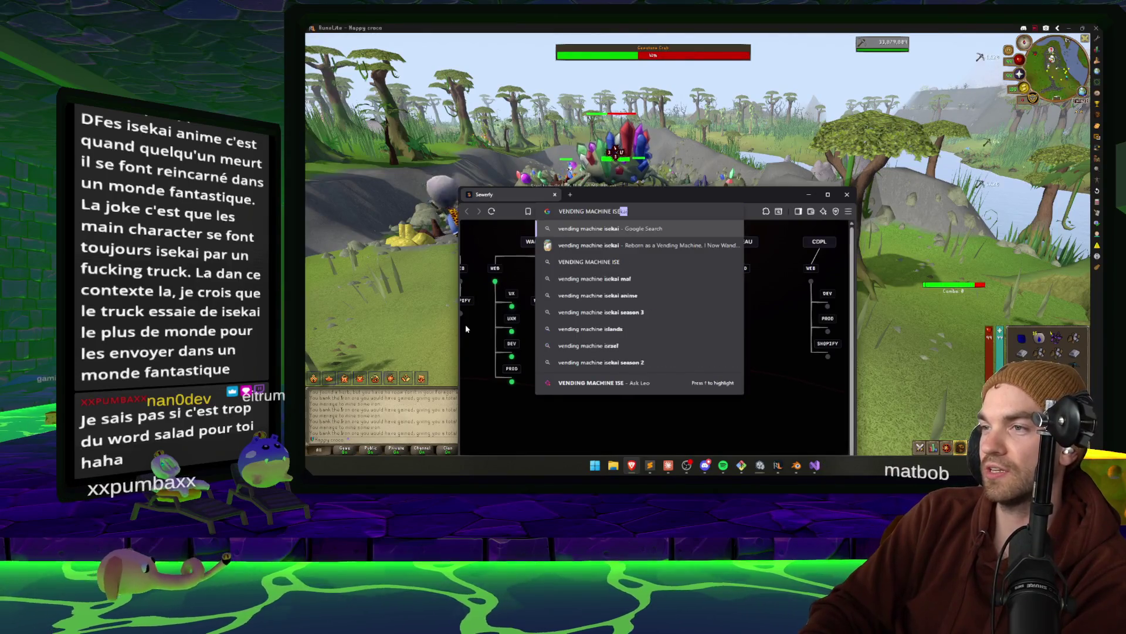
pyautogui.press('Return')
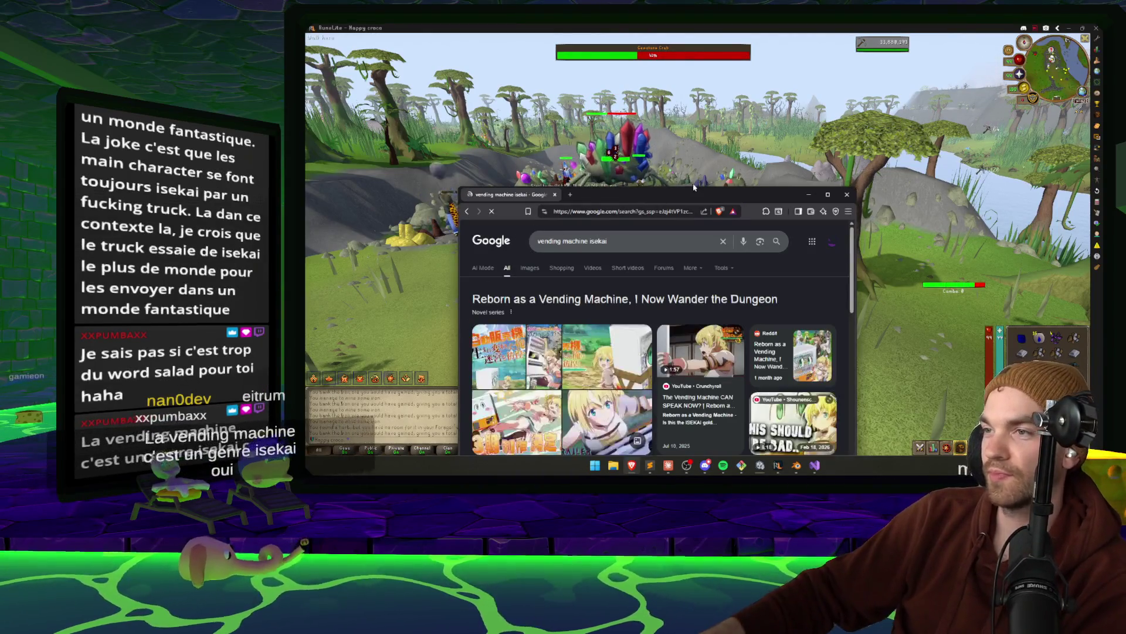
pyautogui.doubleClick(682, 191)
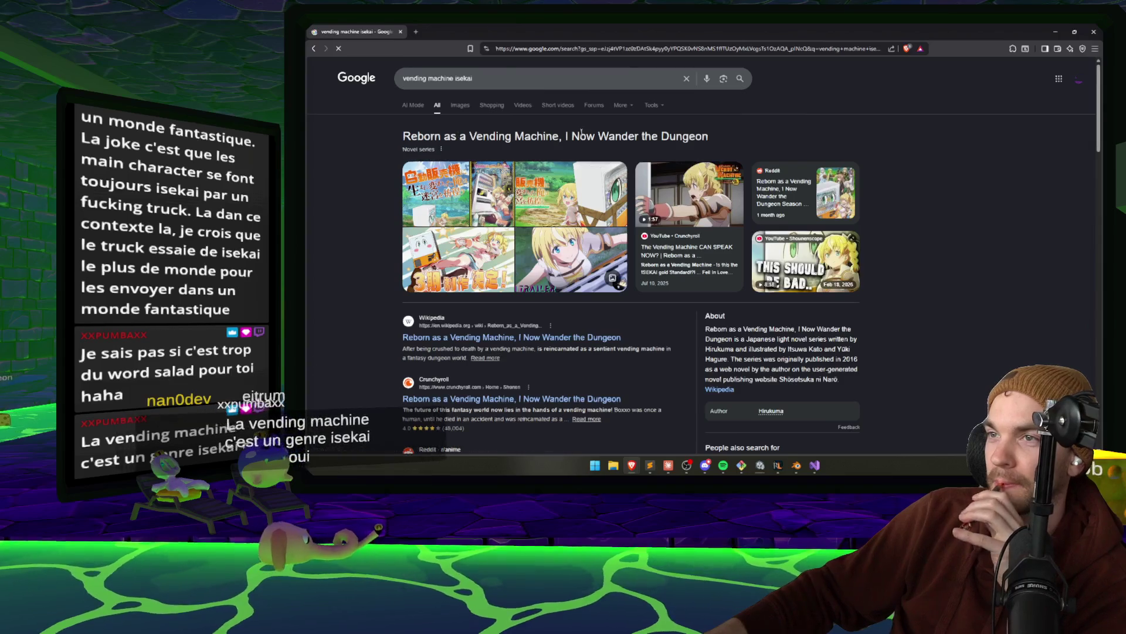
pyautogui.moveTo(709, 136); pyautogui.dragTo(383, 139)
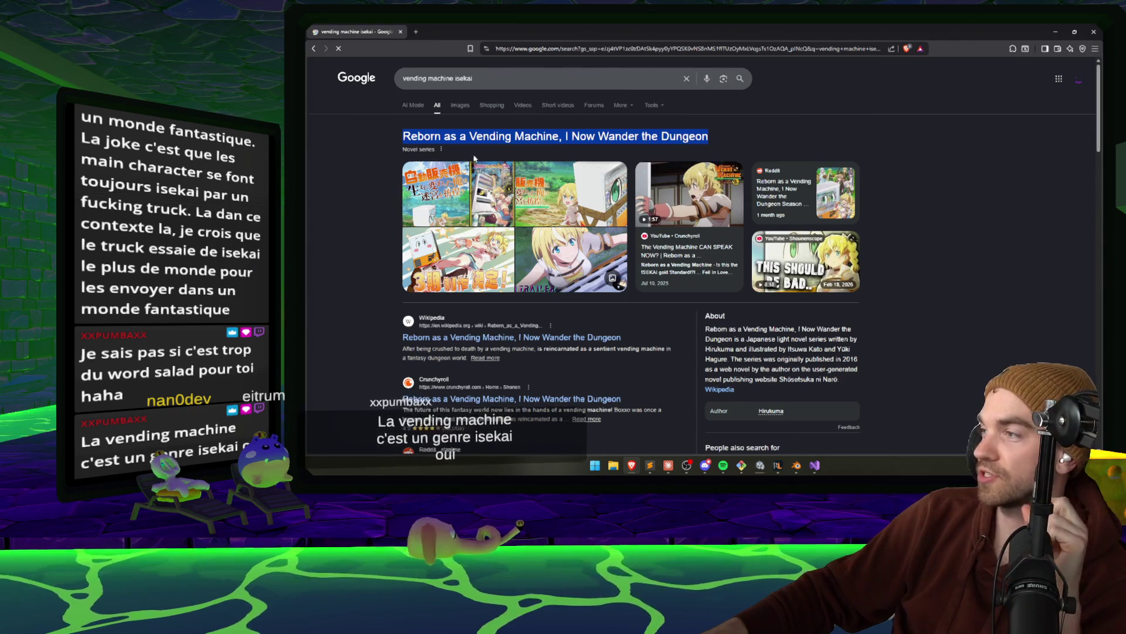
pyautogui.hotkey('alt', 'Tab')
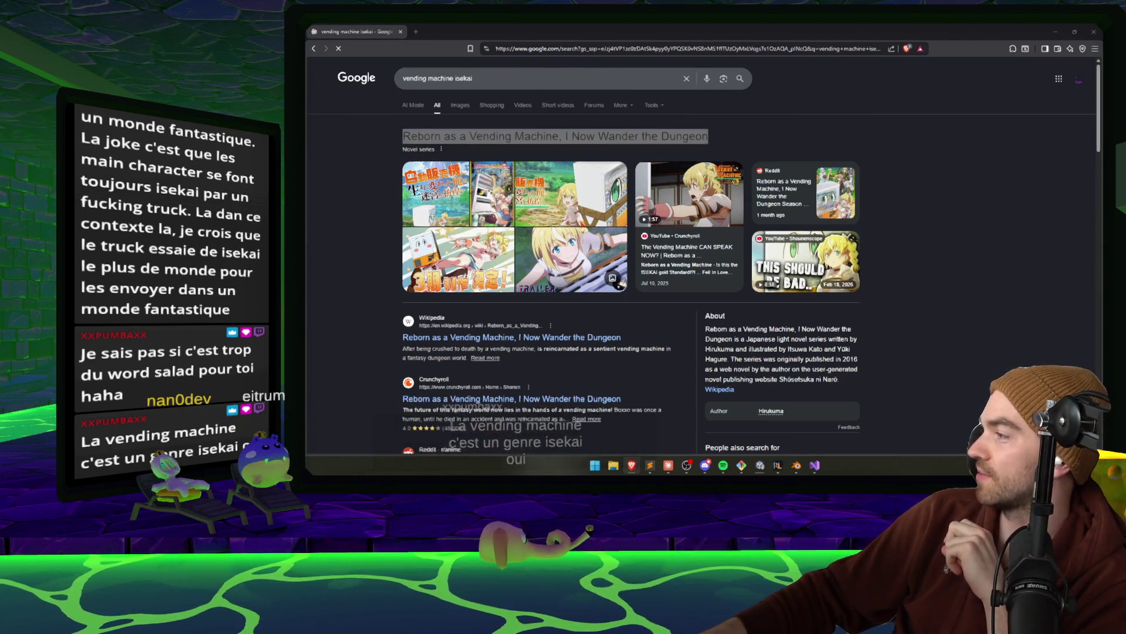
pyautogui.scroll(-2, 641, 336)
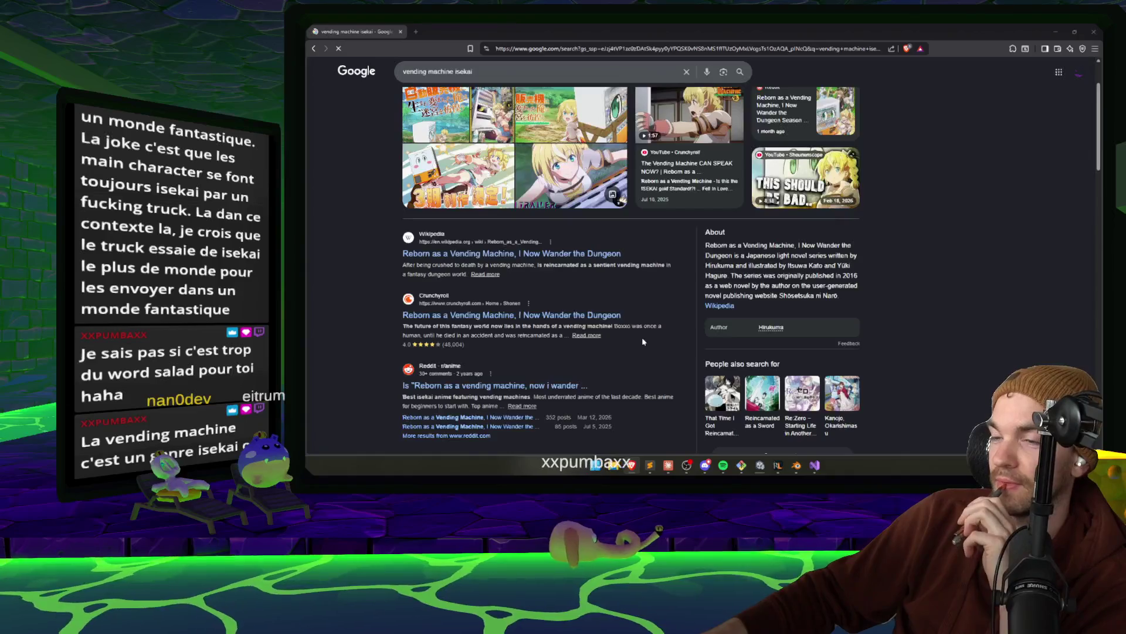
pyautogui.scroll(-3, 642, 336)
pyautogui.scroll(5, 620, 293)
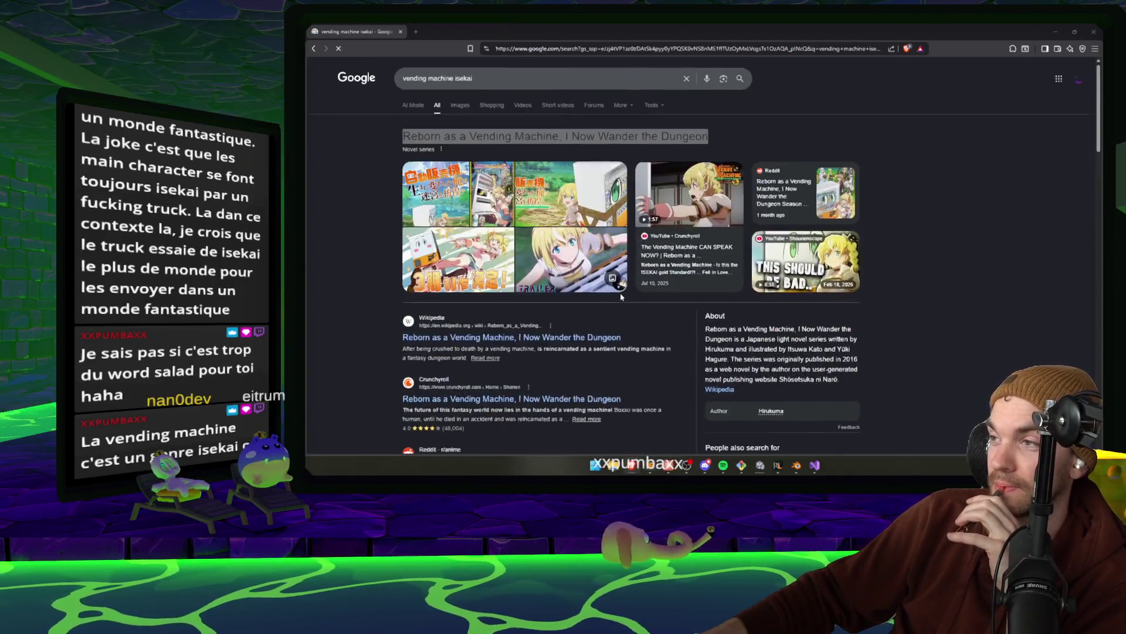
# Browse the image results, previewing the Beneath the Tangles and English Light Novels images
pyautogui.click(461, 106)
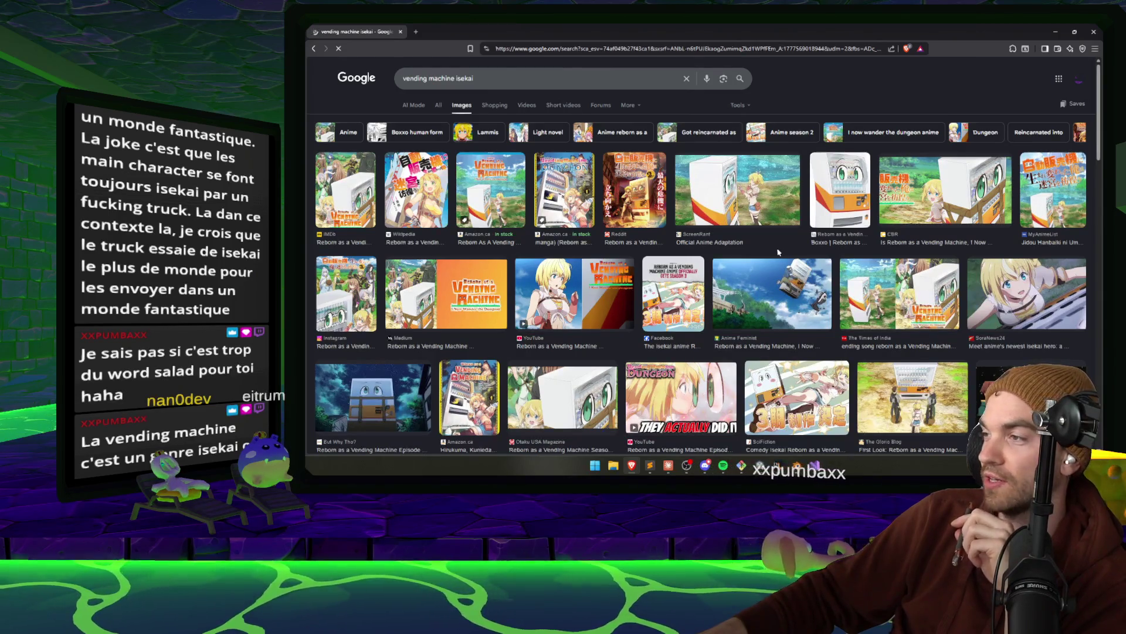
pyautogui.scroll(-5, 778, 253)
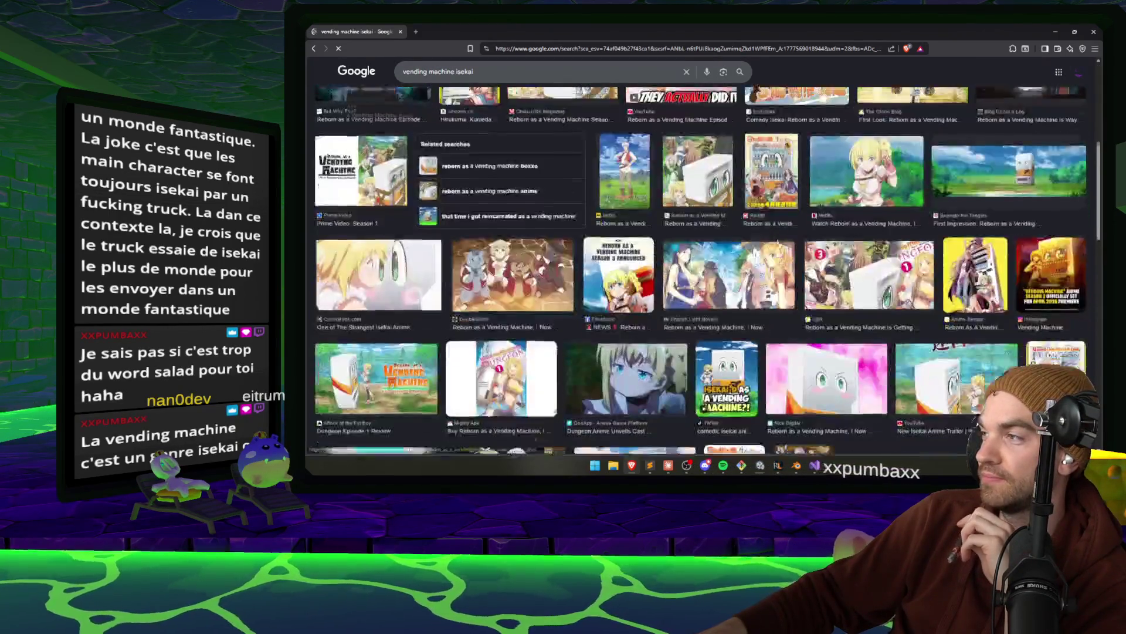
pyautogui.click(1069, 158)
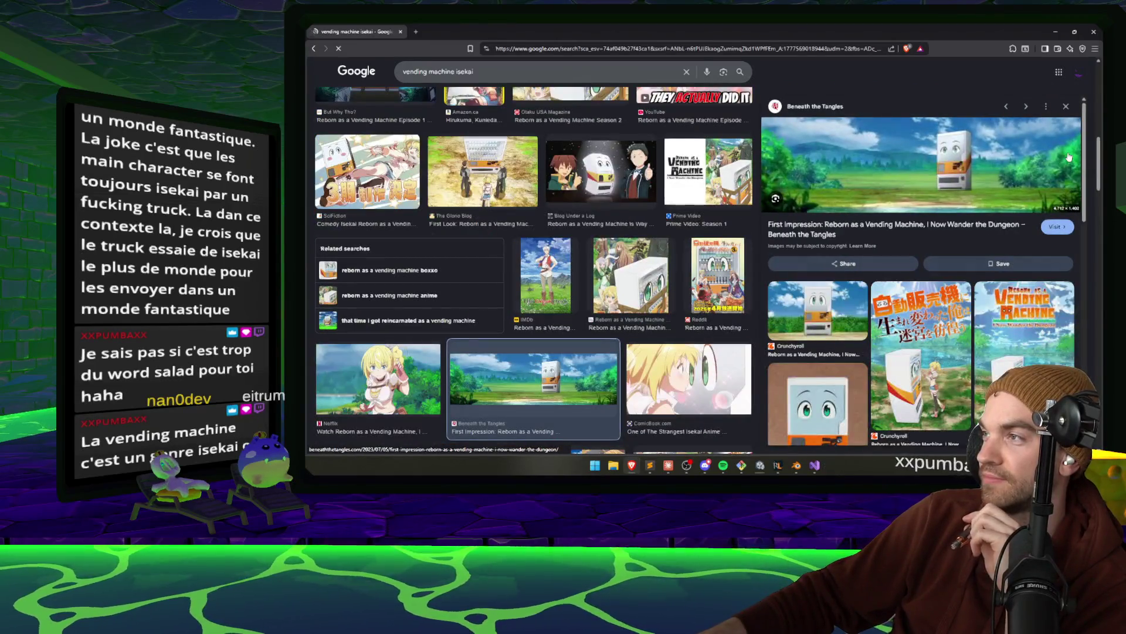
pyautogui.scroll(-2, 541, 371)
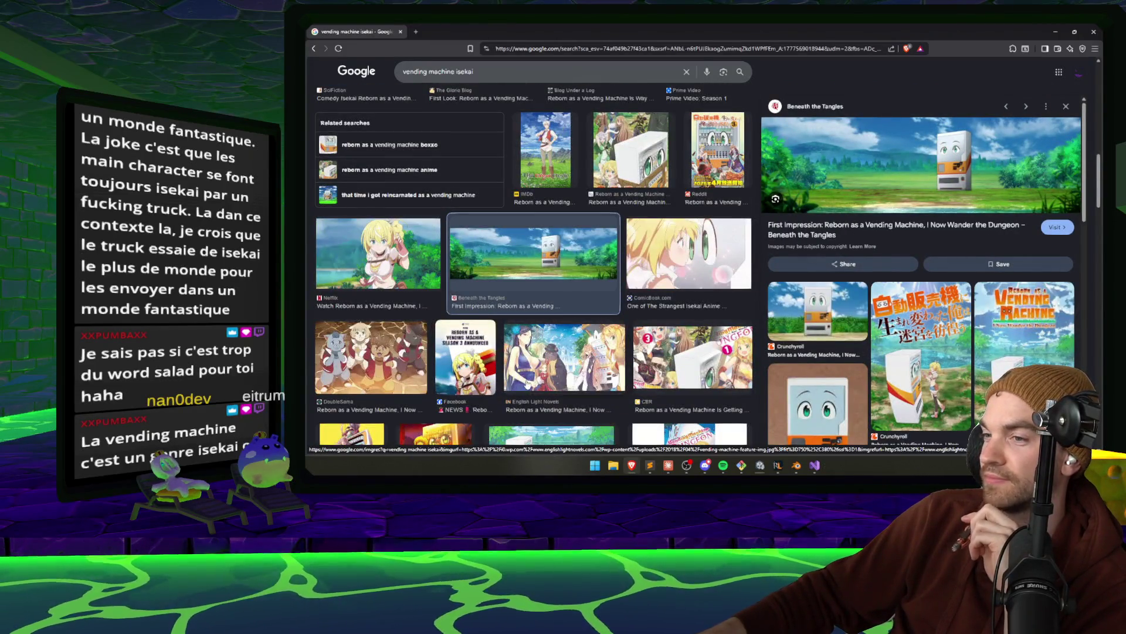
pyautogui.click(540, 371)
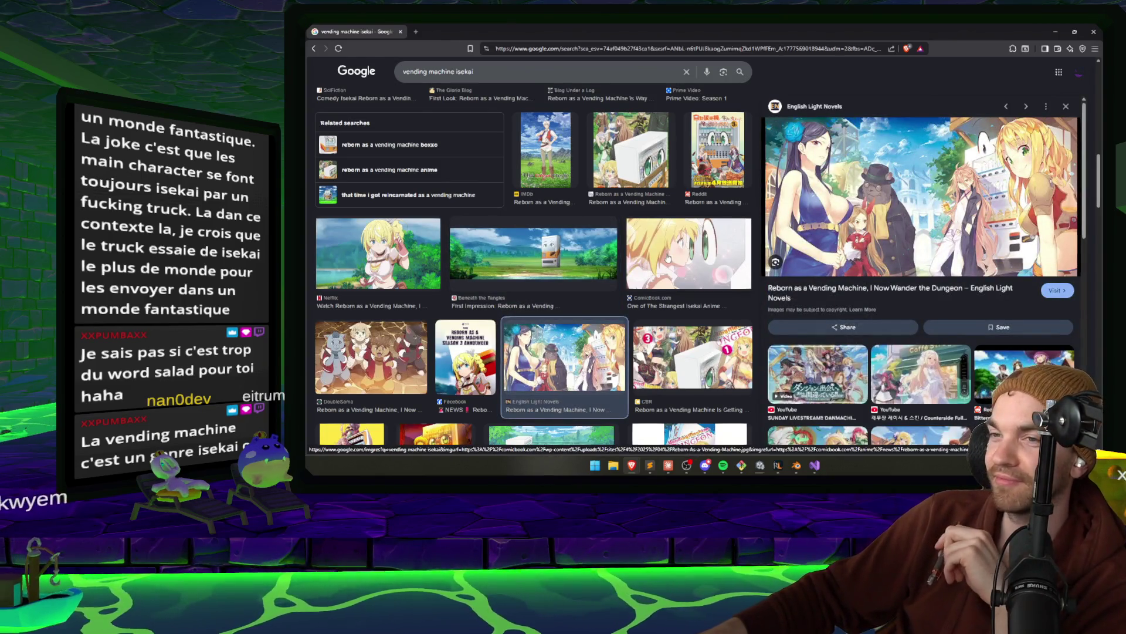
pyautogui.scroll(-2, 666, 265)
pyautogui.scroll(-6, 665, 265)
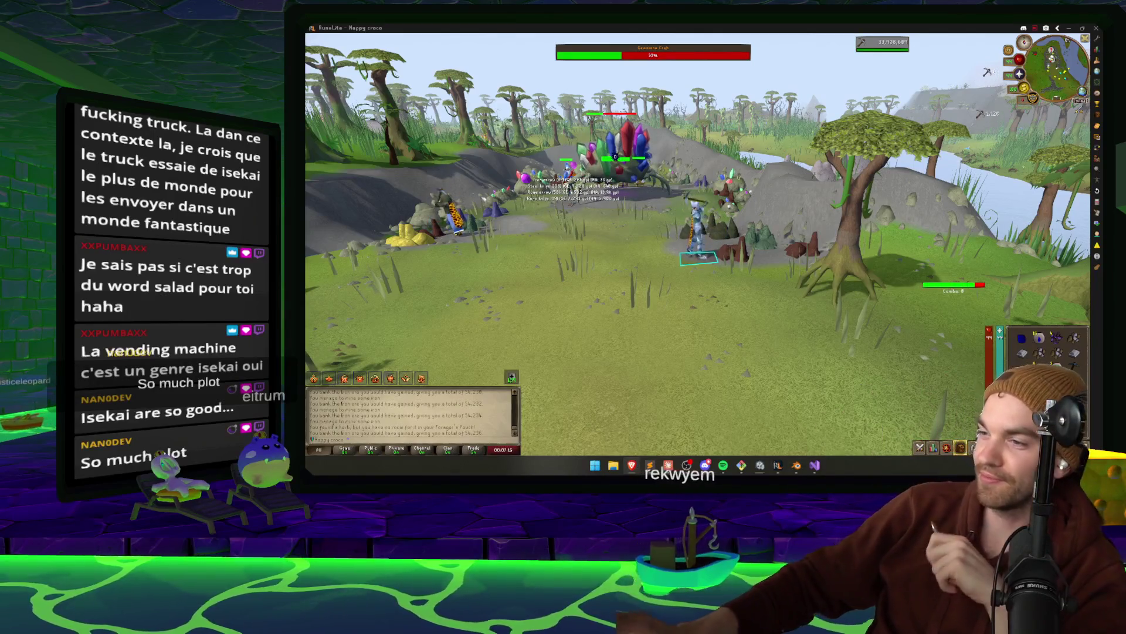
# Bring Unity's Compiling shader variants dialog in front of RuneLite from the taskbar
pyautogui.click(672, 465)
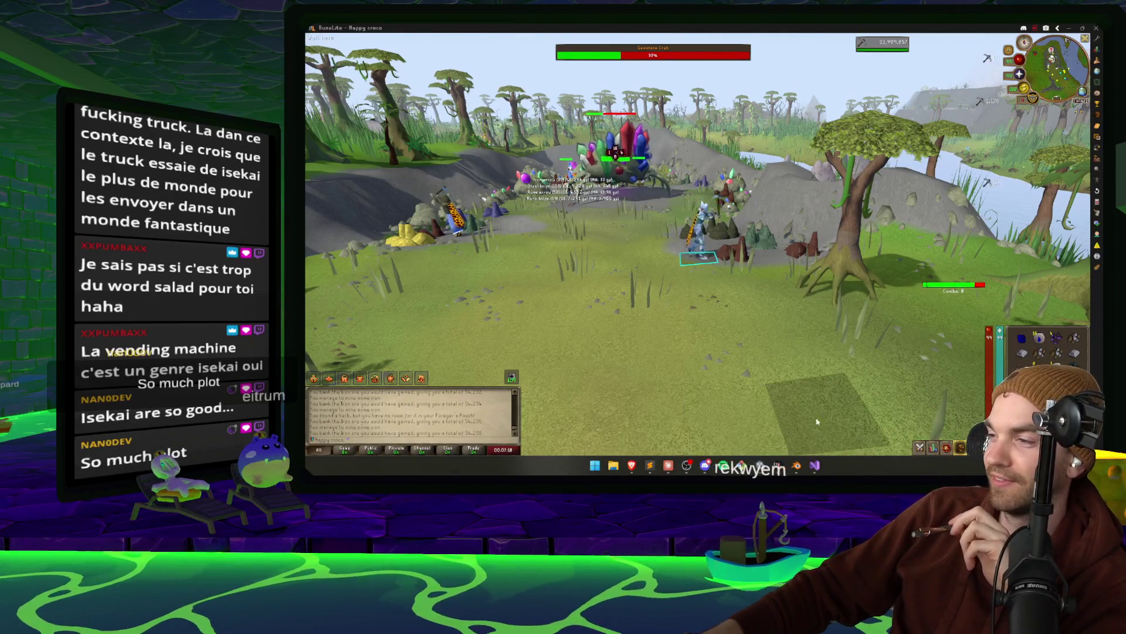
pyautogui.click(686, 465)
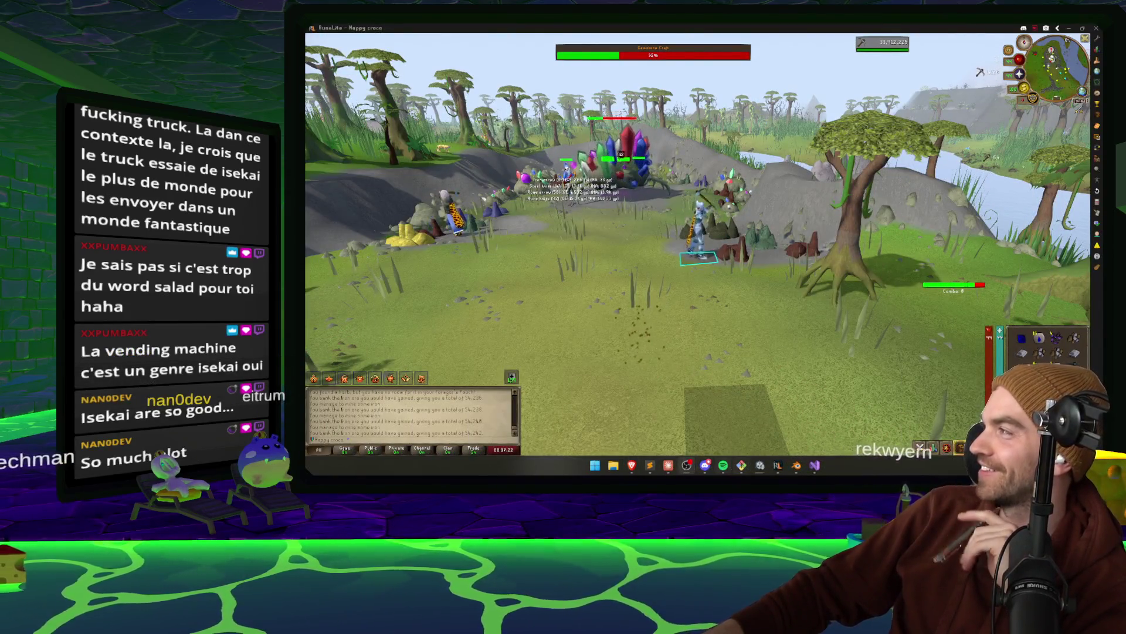
pyautogui.moveTo(777, 466)
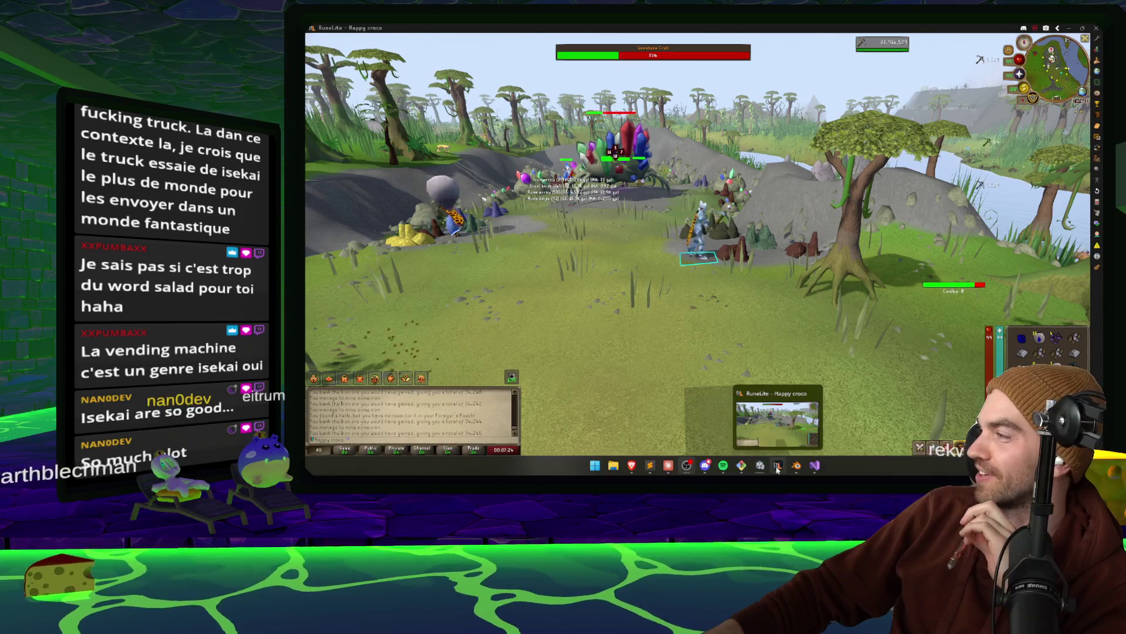
pyautogui.click(770, 433)
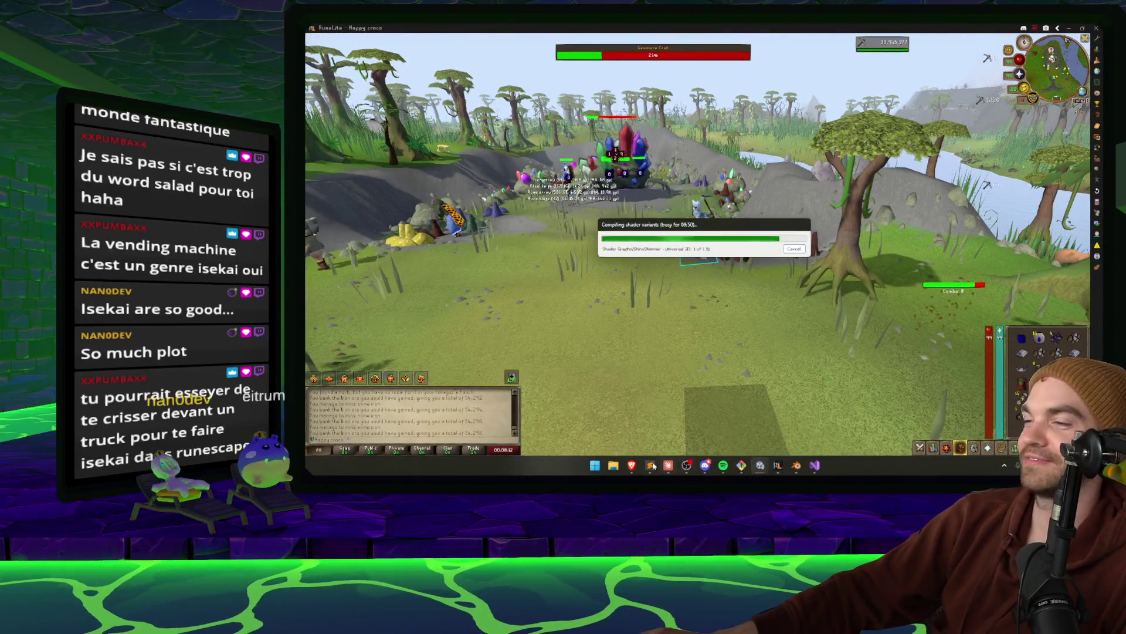
# Switch to the Claude Design browser window, then to the Claude coding session
pyautogui.moveTo(633, 465)
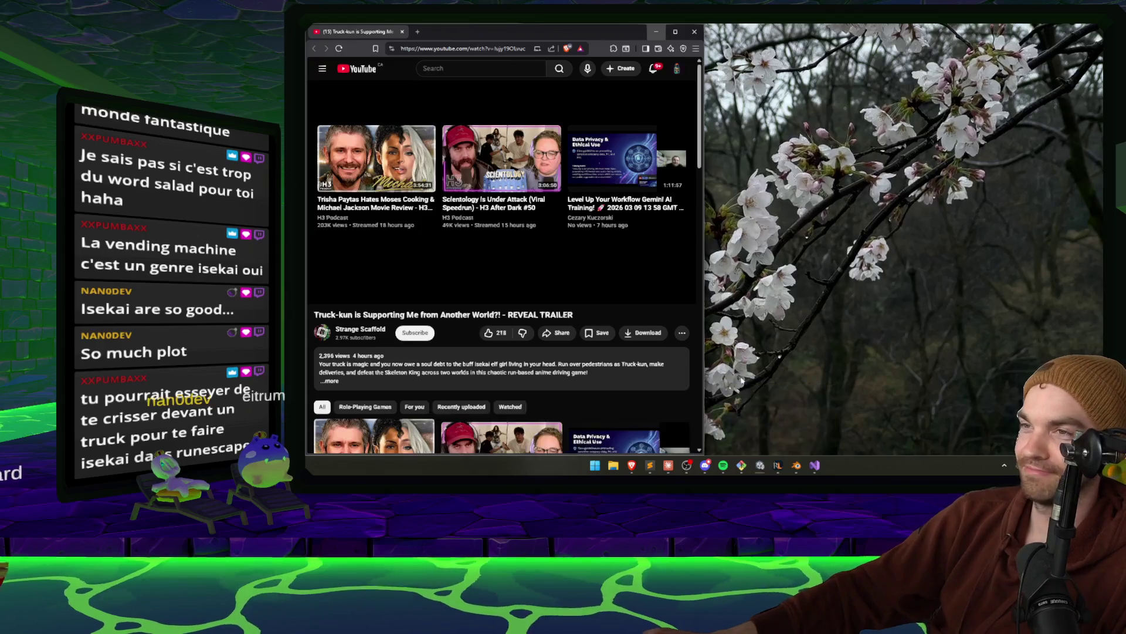
pyautogui.click(692, 423)
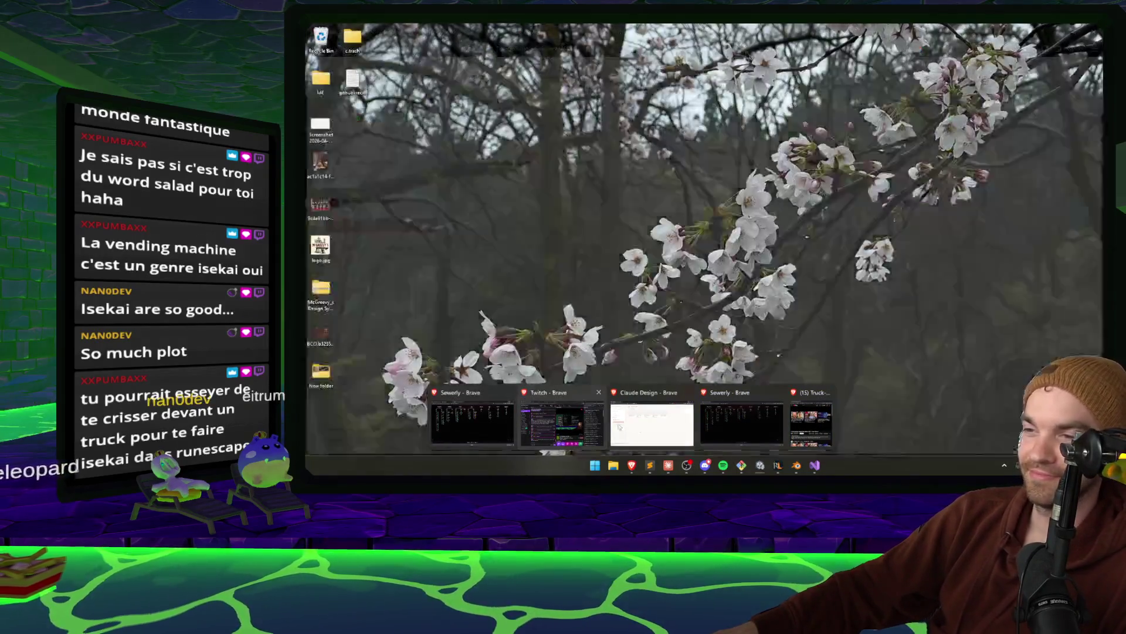
pyautogui.click(628, 427)
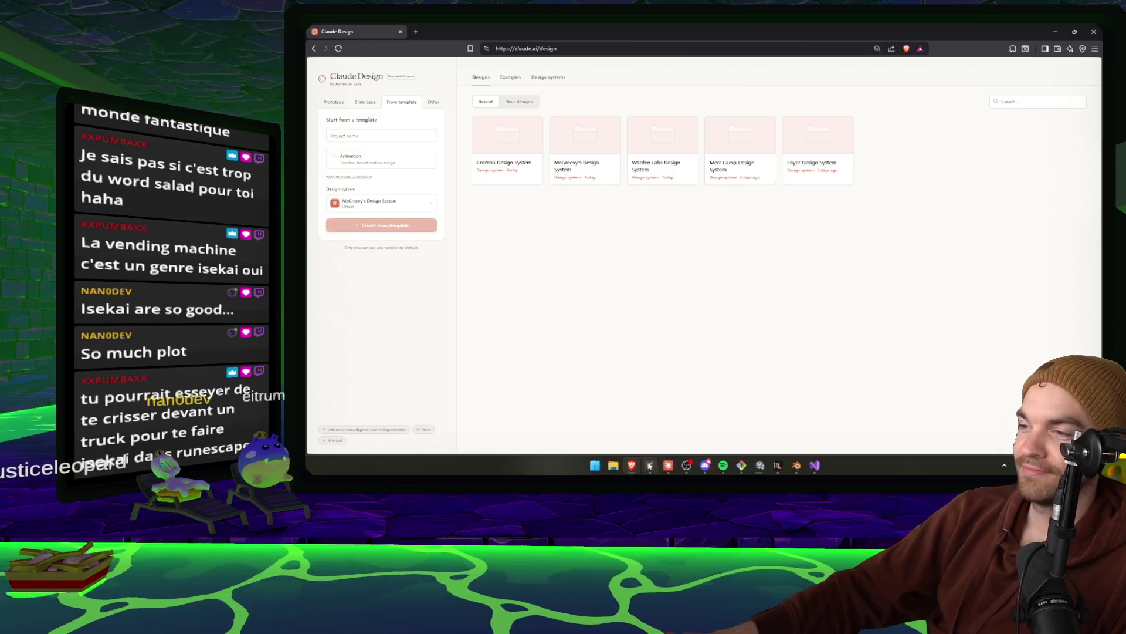
pyautogui.click(668, 465)
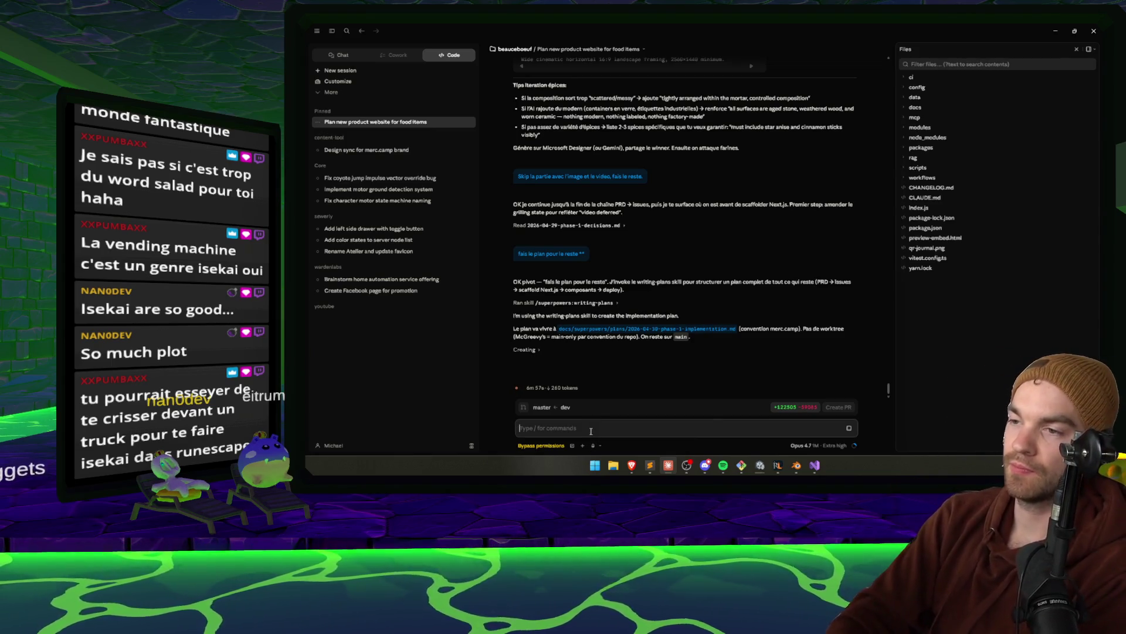
# Expand the agent's collapsed 'Creating' entry to reveal the Create plans directory step
pyautogui.moveTo(854, 445)
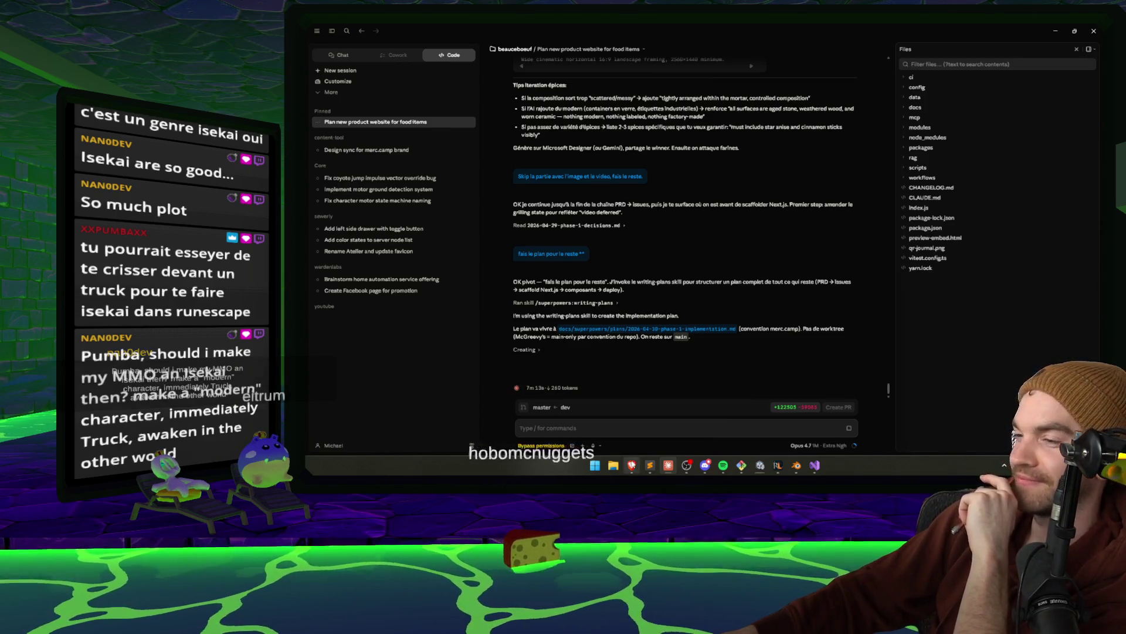
pyautogui.moveTo(632, 465)
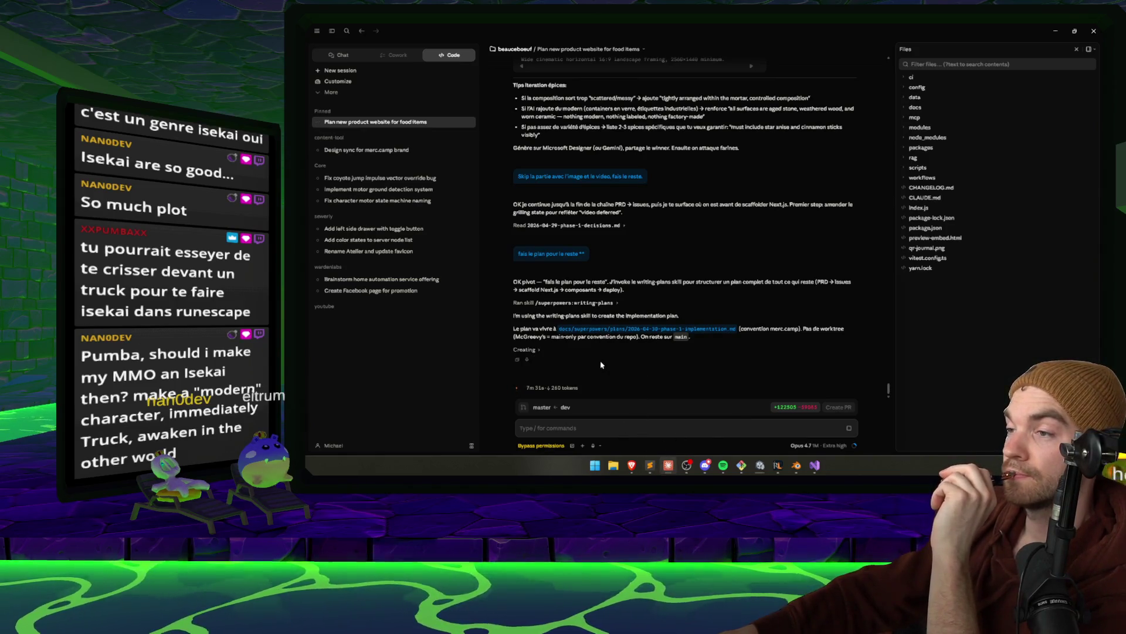
pyautogui.click(536, 352)
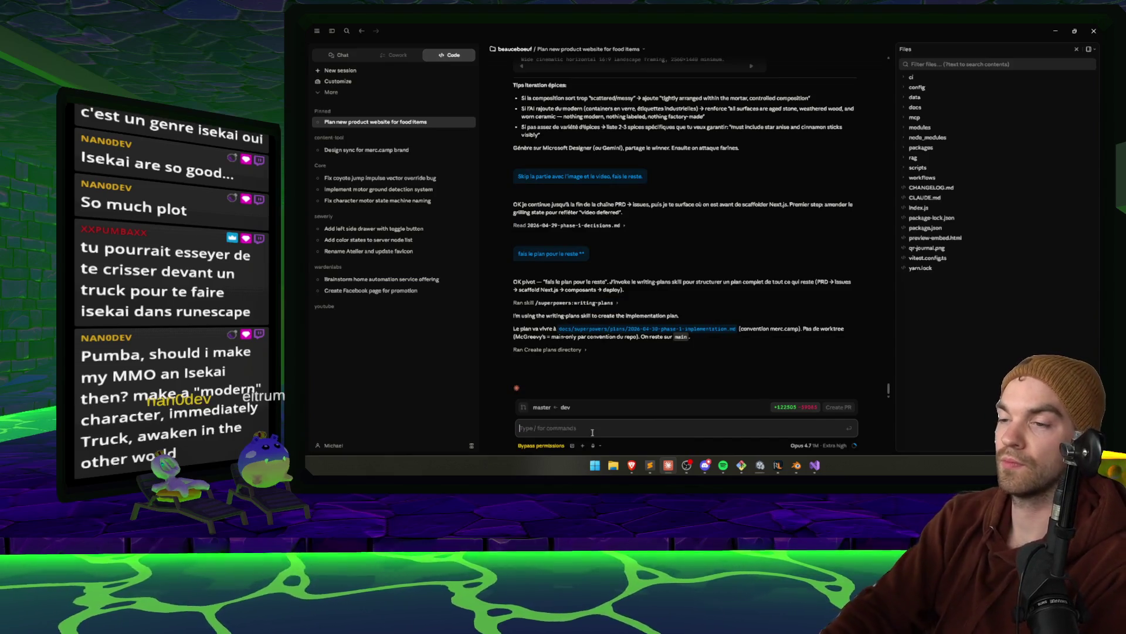
# Send a message asking to use the /write-a-prd skill instead of the superpowers one
pyautogui.write('use/make')
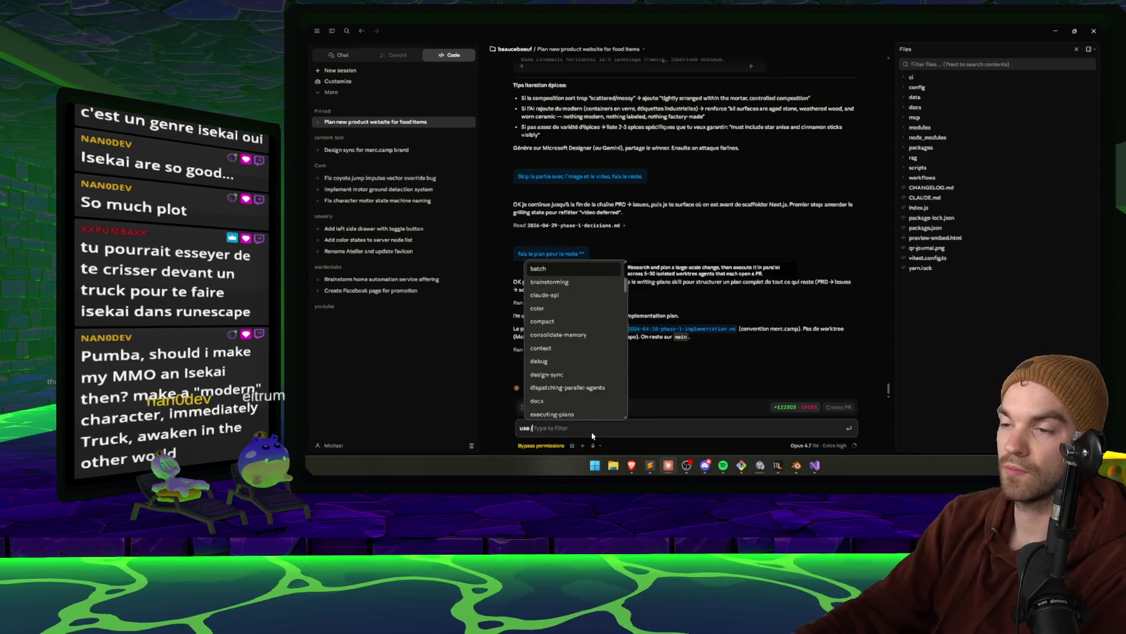
pyautogui.write(' a pl')
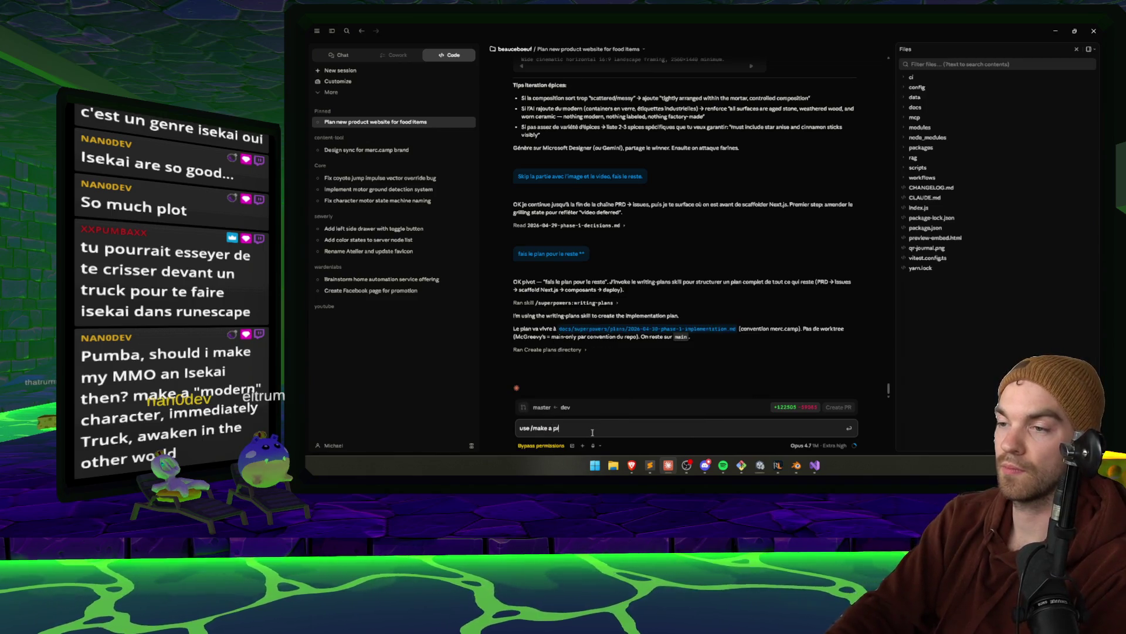
pyautogui.write('/prd')
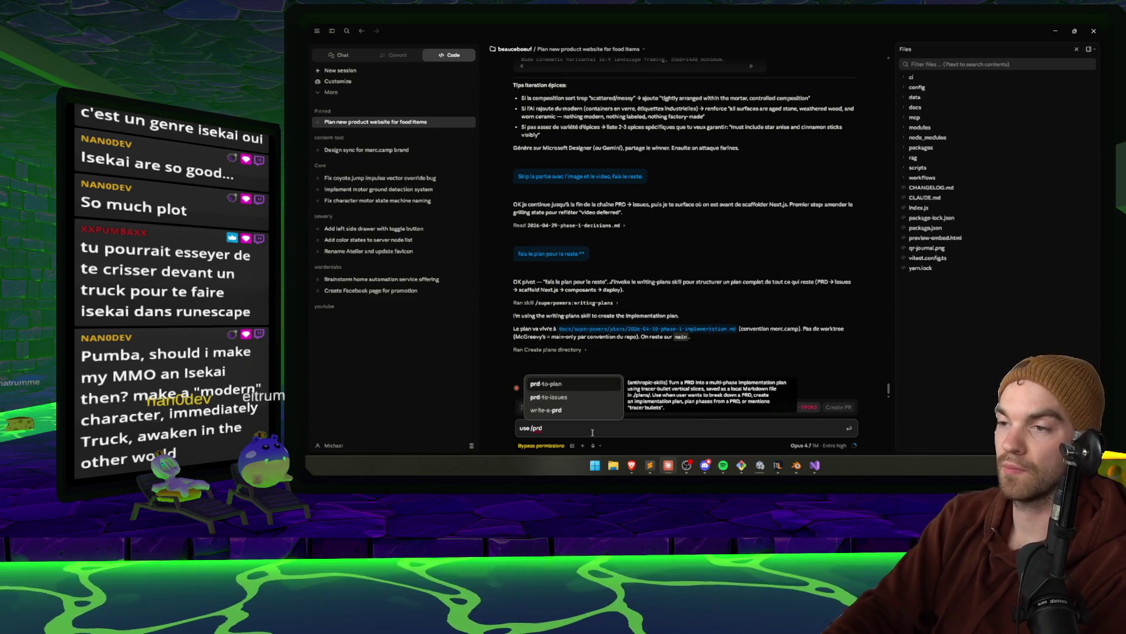
pyautogui.press('Down')
pyautogui.press('Down')
pyautogui.press('Return')
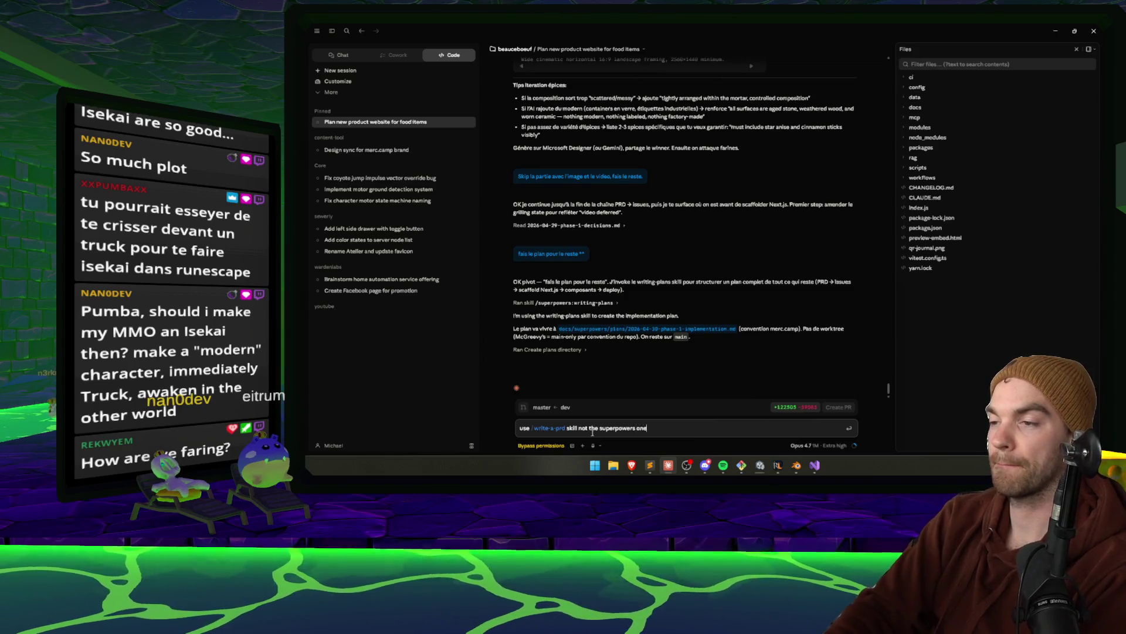
pyautogui.press('Return')
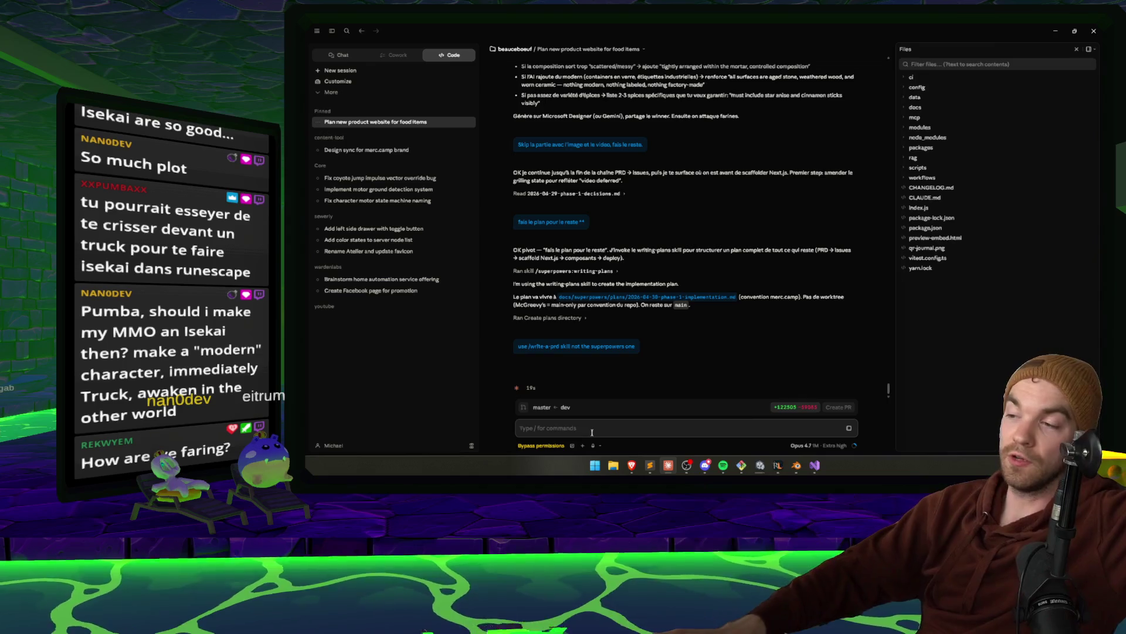
# Bring Unity's 'Compiling shader variants' window to the front to check its progress
pyautogui.moveTo(757, 464)
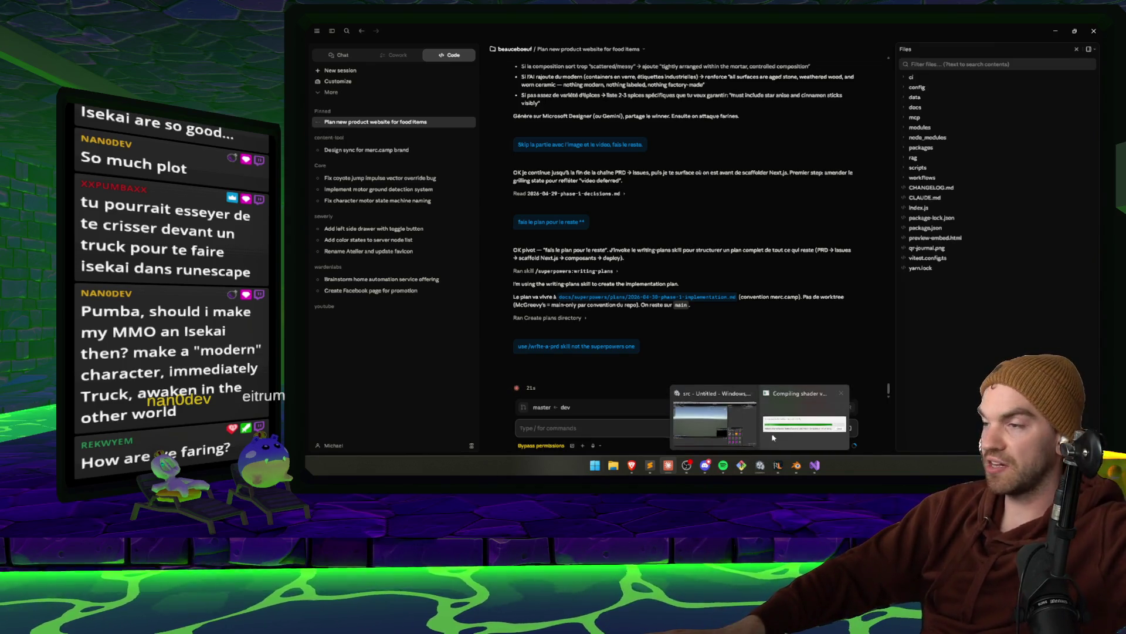
pyautogui.click(800, 412)
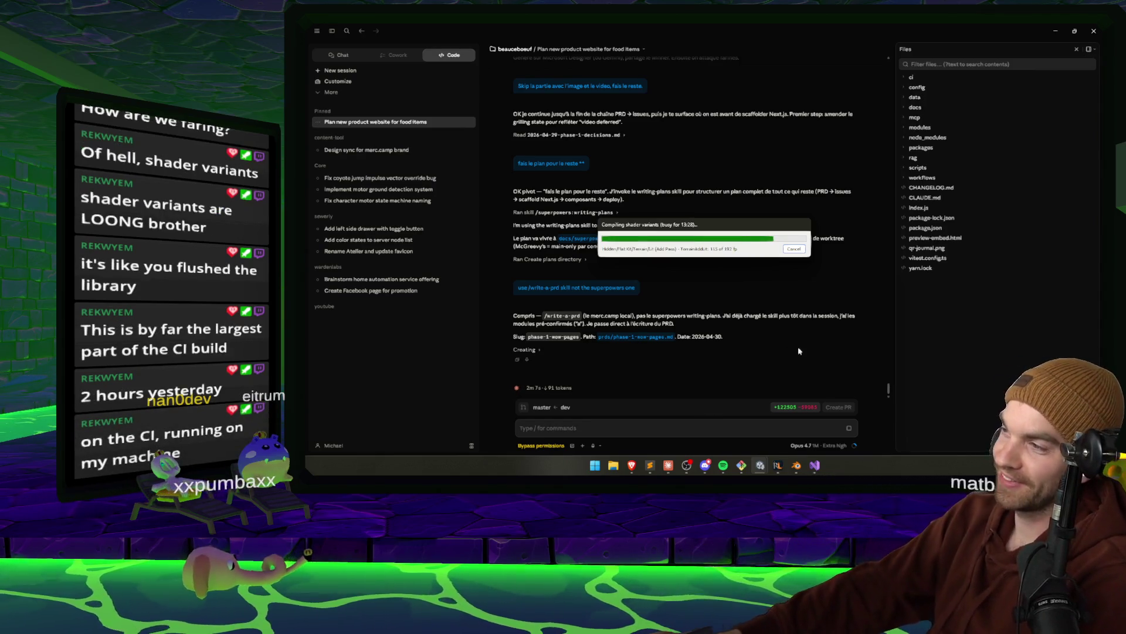
# Wait while the agent writes prd/phase-1-www-pages.md and starts committing and pushing it
pyautogui.moveTo(816, 464)
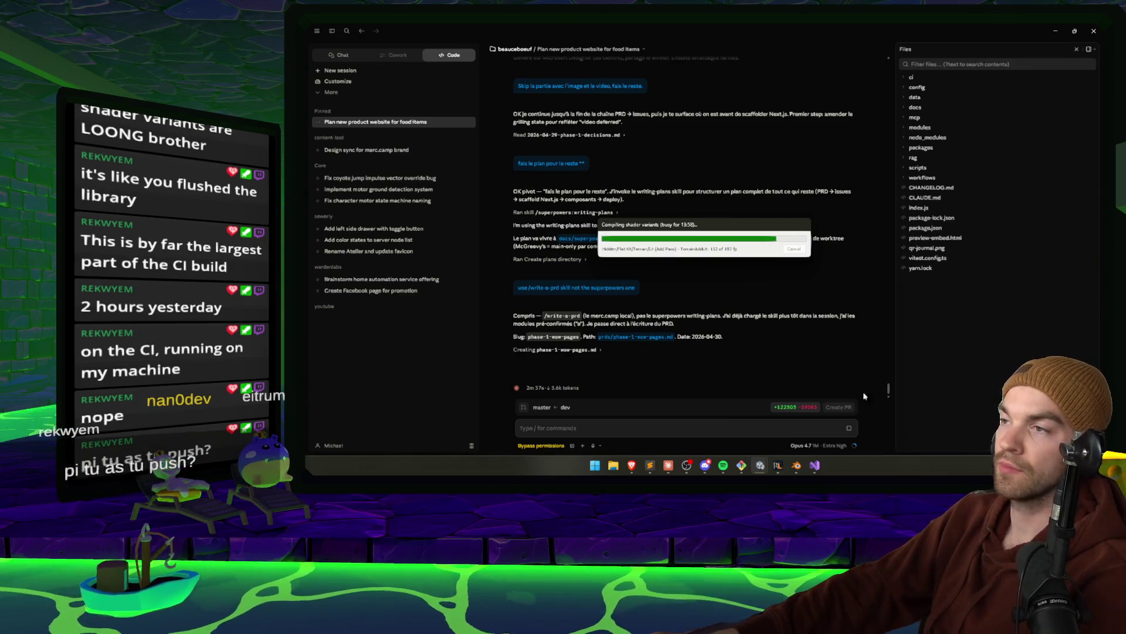
pyautogui.moveTo(760, 465)
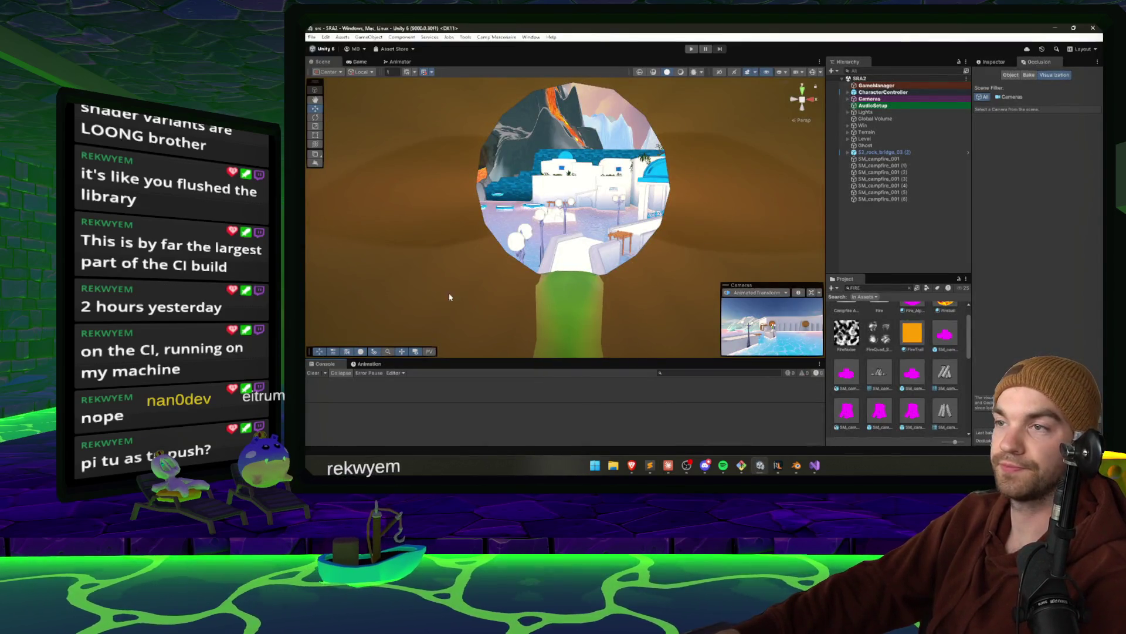
# Frame a floating rock in the icy level, then duplicate the dark rock pillar with Ctrl+D
pyautogui.moveTo(675, 205)
pyautogui.mouseDown()
pyautogui.moveTo(660, 167)
pyautogui.moveTo(671, 150)
pyautogui.mouseUp()
pyautogui.moveTo(417, 240)
pyautogui.mouseDown()
pyautogui.moveTo(753, 171)
pyautogui.moveTo(467, 260)
pyautogui.moveTo(603, 324)
pyautogui.moveTo(681, 292)
pyautogui.moveTo(666, 267)
pyautogui.moveTo(690, 219)
pyautogui.moveTo(600, 217)
pyautogui.moveTo(595, 198)
pyautogui.moveTo(604, 266)
pyautogui.moveTo(613, 241)
pyautogui.moveTo(741, 204)
pyautogui.moveTo(638, 168)
pyautogui.mouseUp()
pyautogui.click(710, 203)
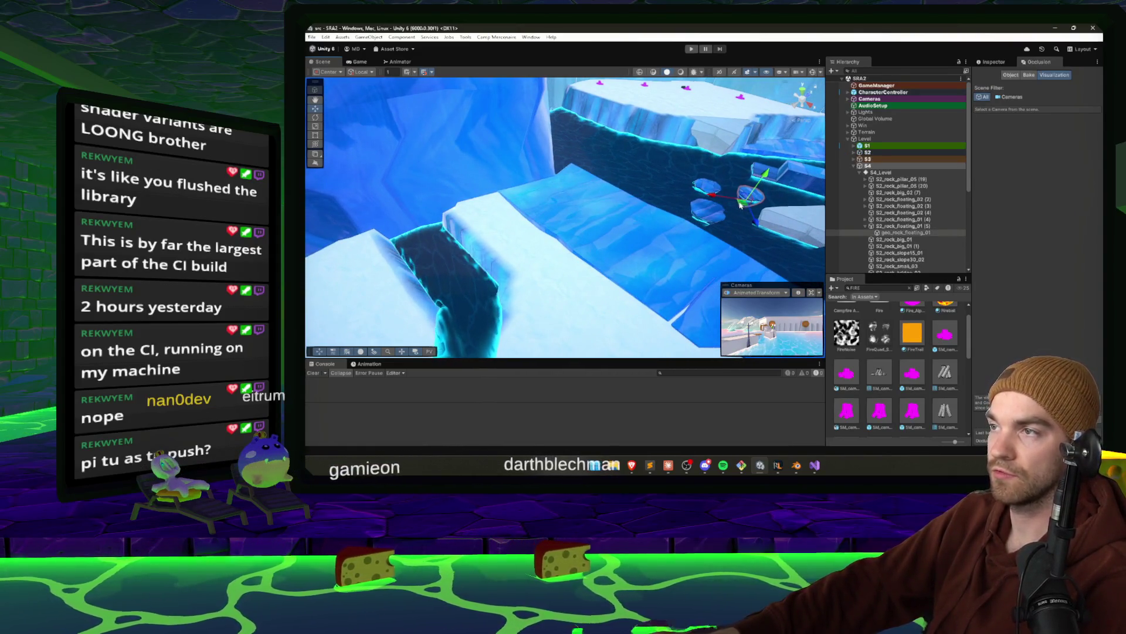
pyautogui.press('f')
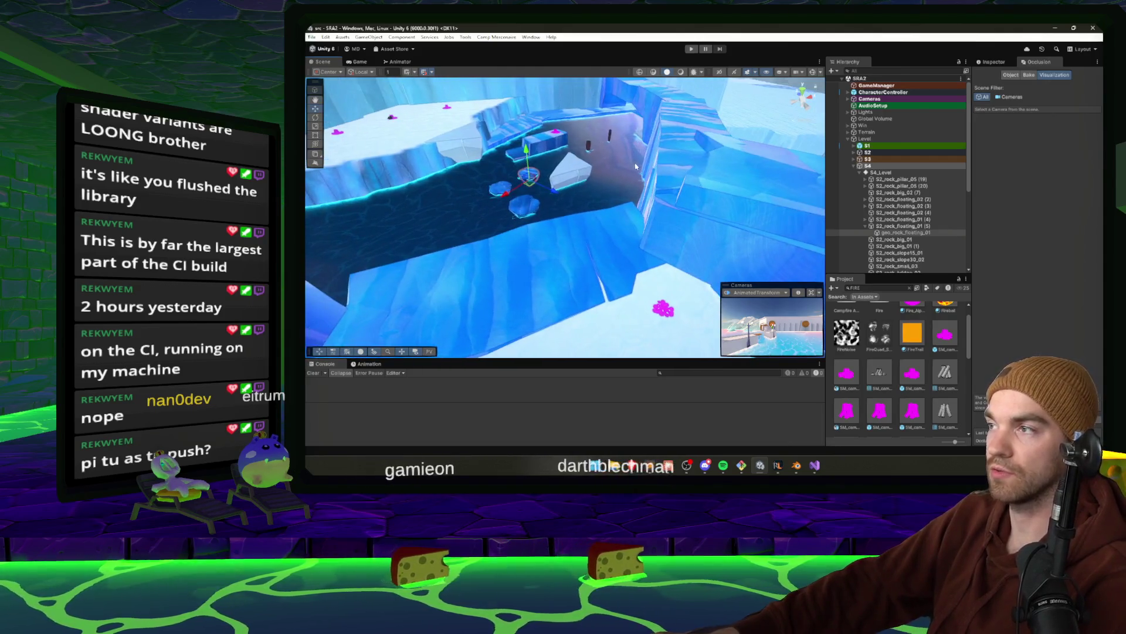
pyautogui.click(589, 147)
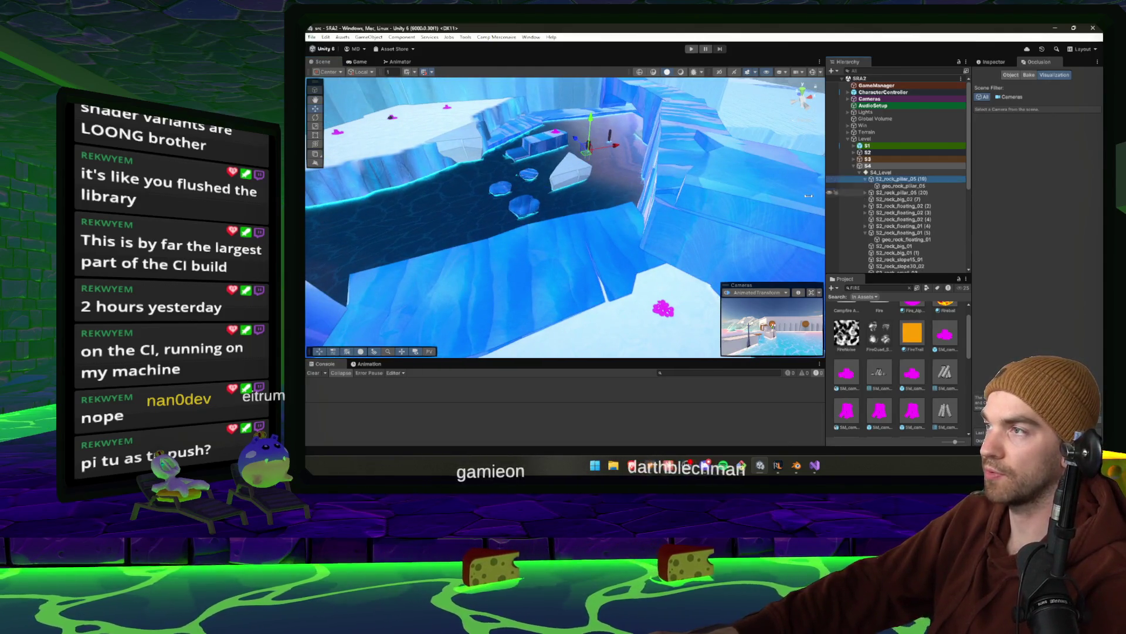
pyautogui.hotkey('ctrl', 'd')
pyautogui.moveTo(648, 213); pyautogui.dragTo(645, 264)
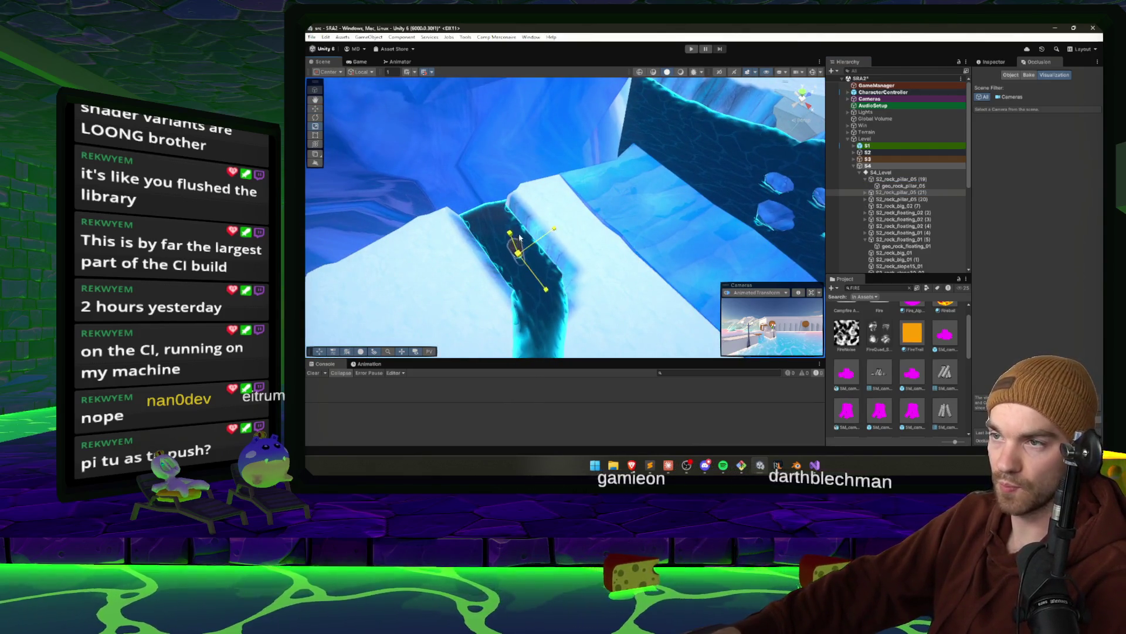